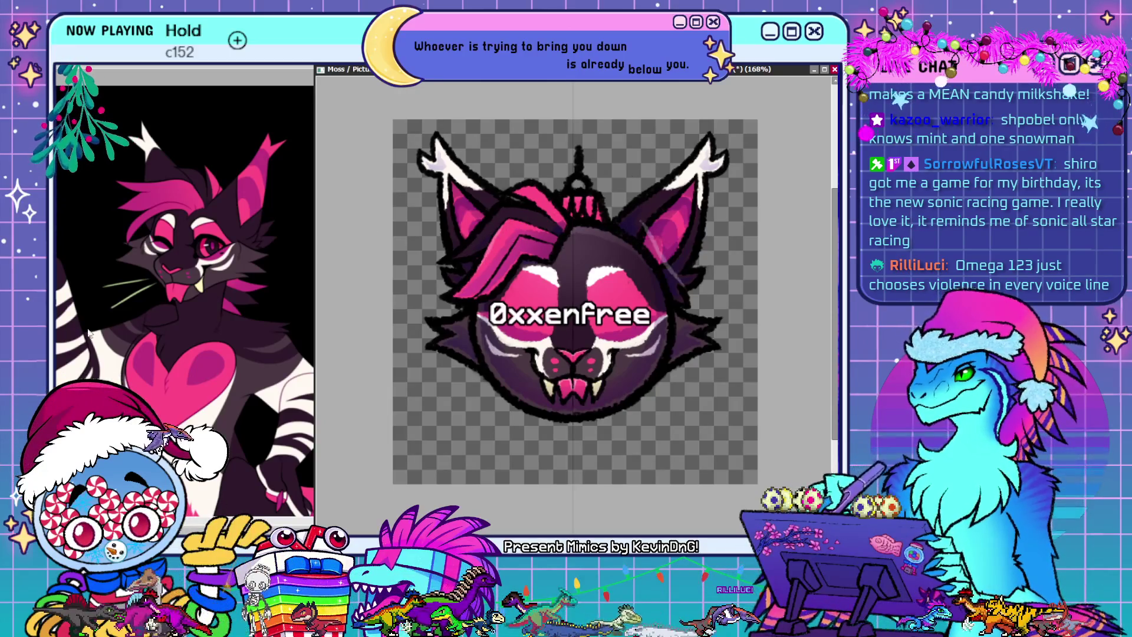
Repaint both ear tips and the inner ear fur symmetrically, then mirror the view to check proportions
mouse_move(625, 215)
left_mouse_down()
mouse_move(687, 168)
mouse_move(671, 209)
left_mouse_up()
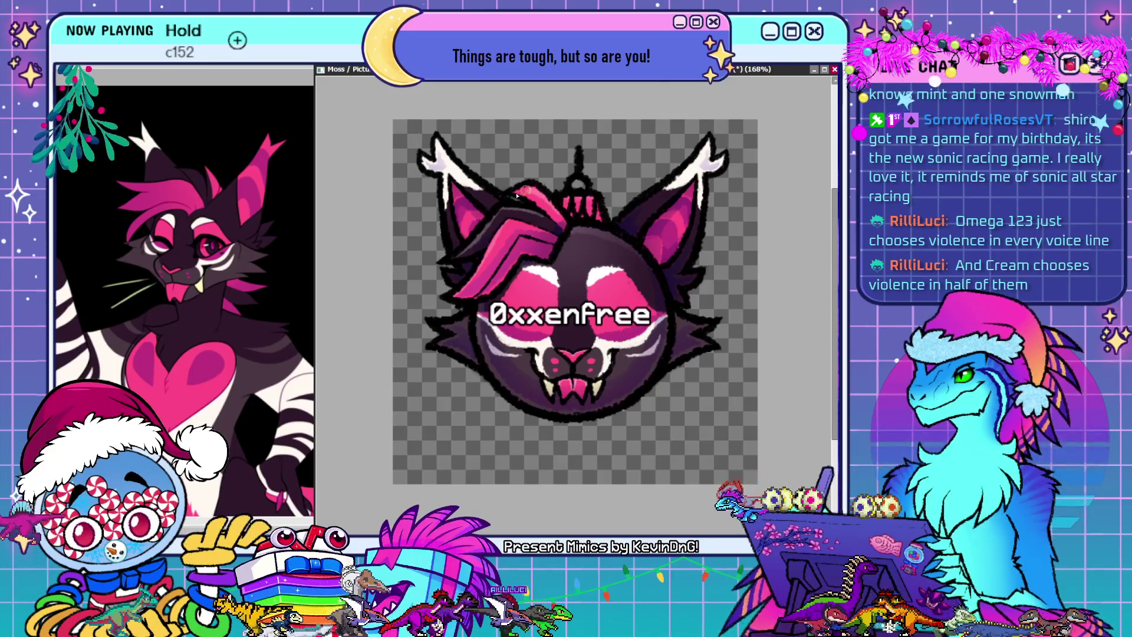
key("h")
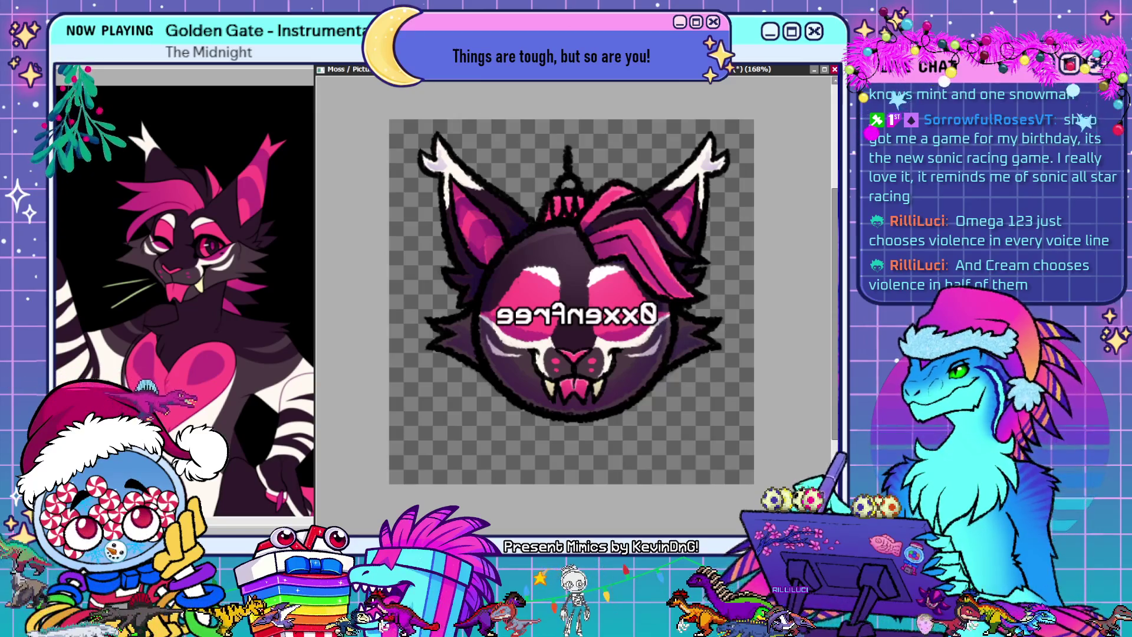
Flip the canvas view back so the name label reads correctly again
key("h")
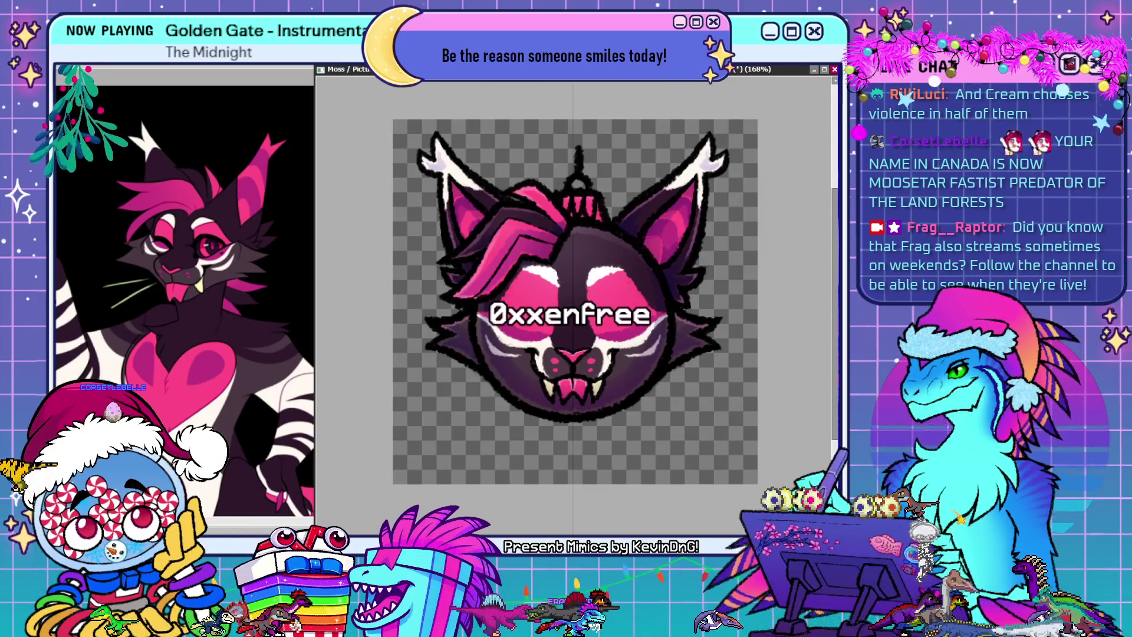
Nudge the name label a few pixels up and sideways until it's centred across the cat's face
mouse_move(710, 275)
left_mouse_down()
mouse_move(710, 289)
mouse_move(714, 269)
left_mouse_up()
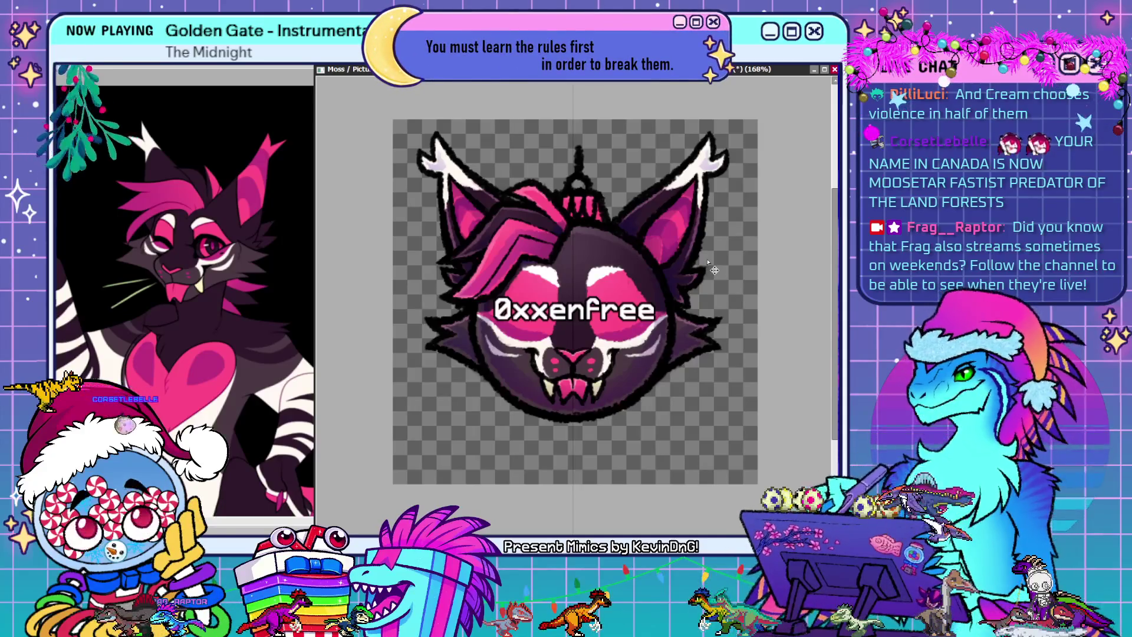
key("Up")
key("Up")
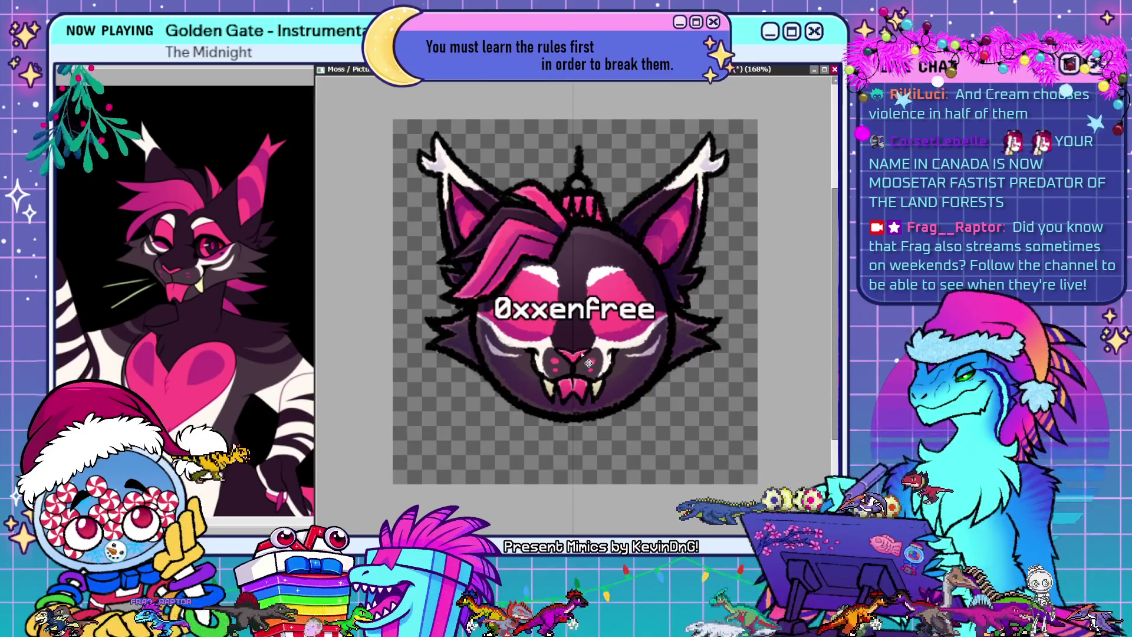
key("Down")
key("Down")
key("Left")
key("Left")
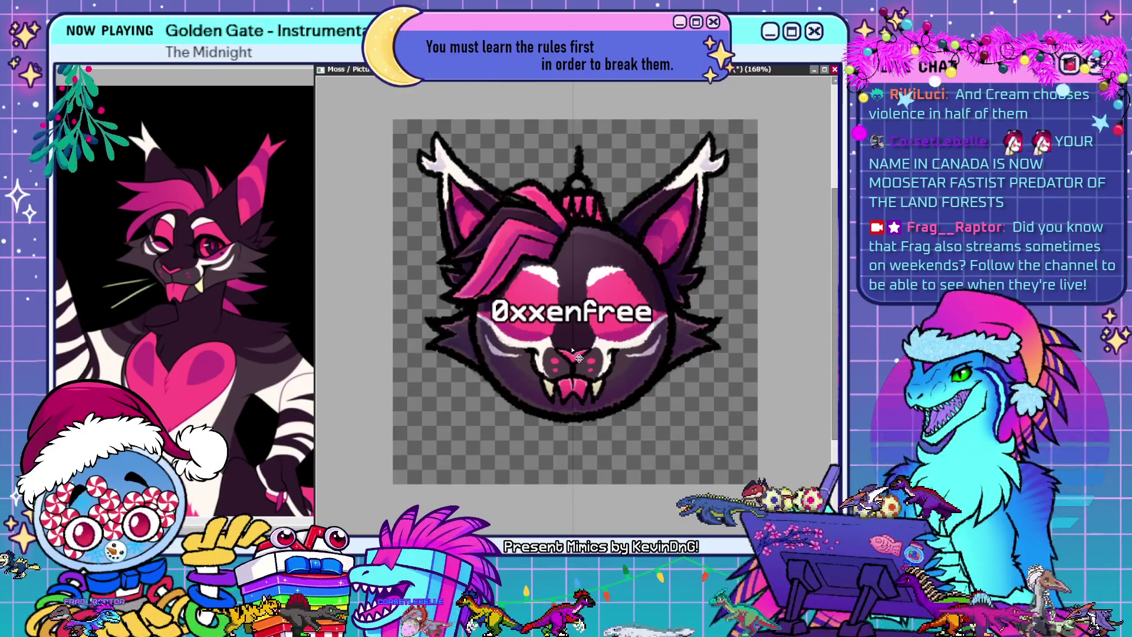
key("Left")
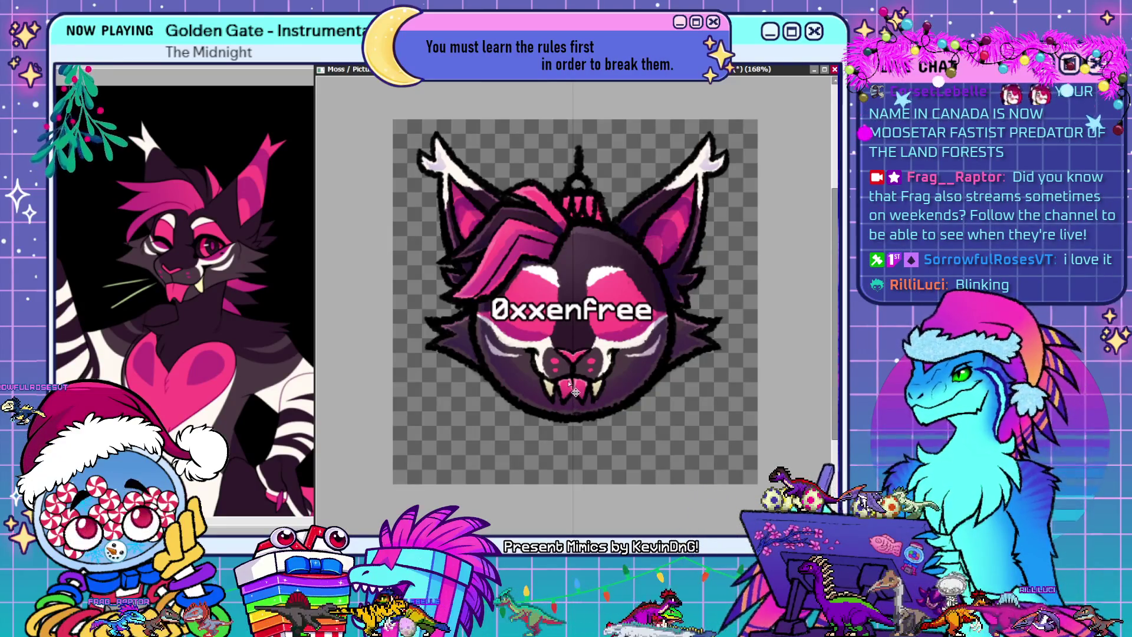
left_click_drag(576, 396, 578, 390)
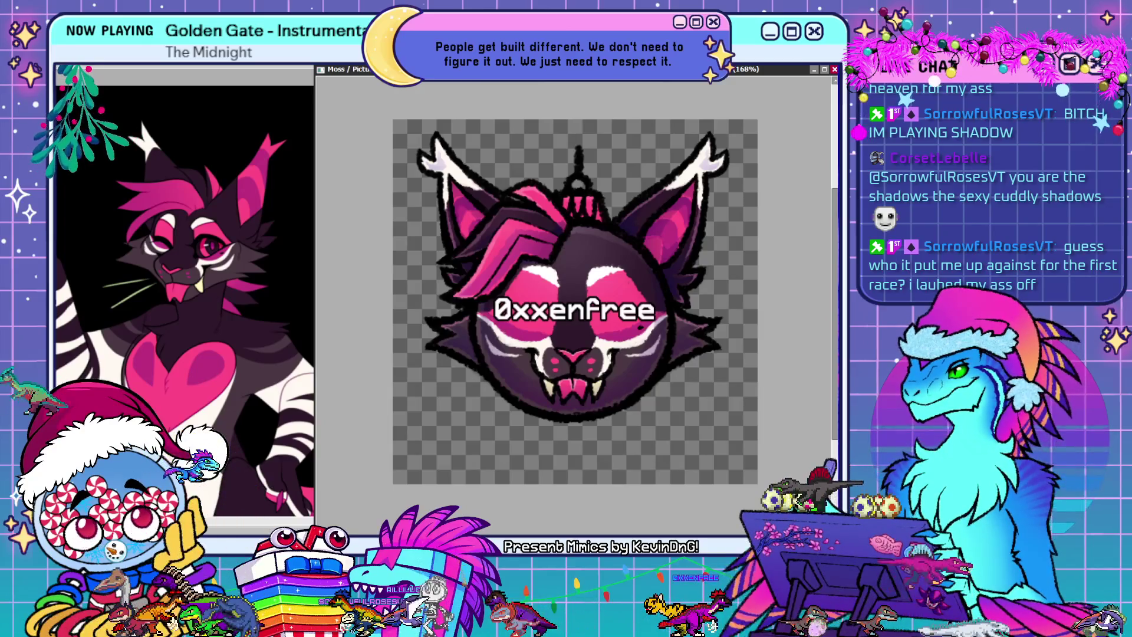
left_click(83, 232)
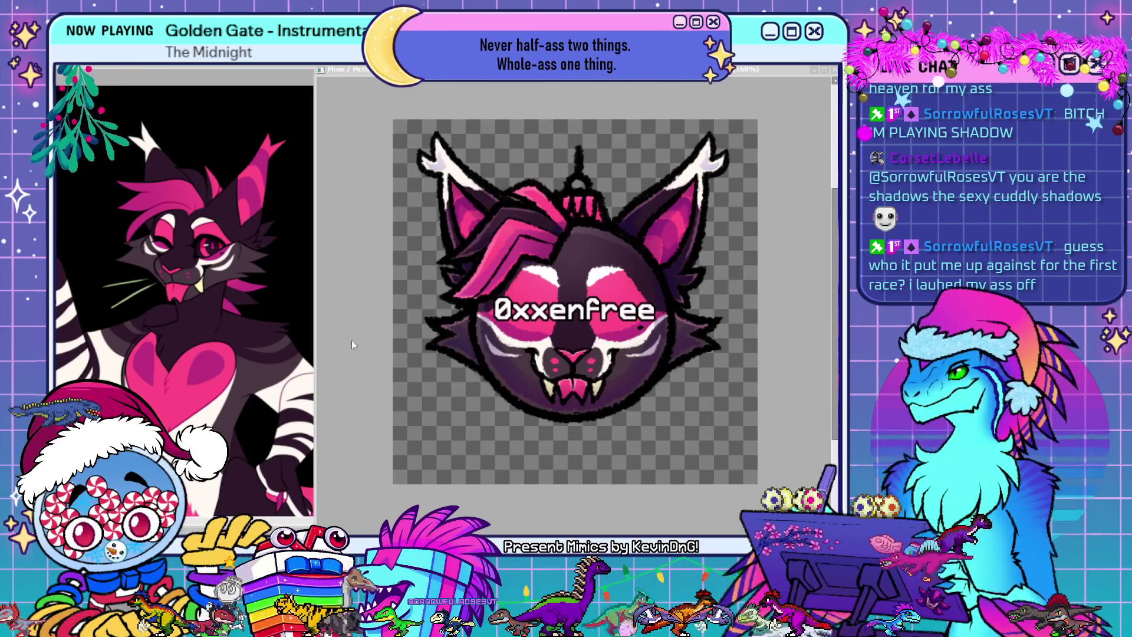
left_click(365, 321)
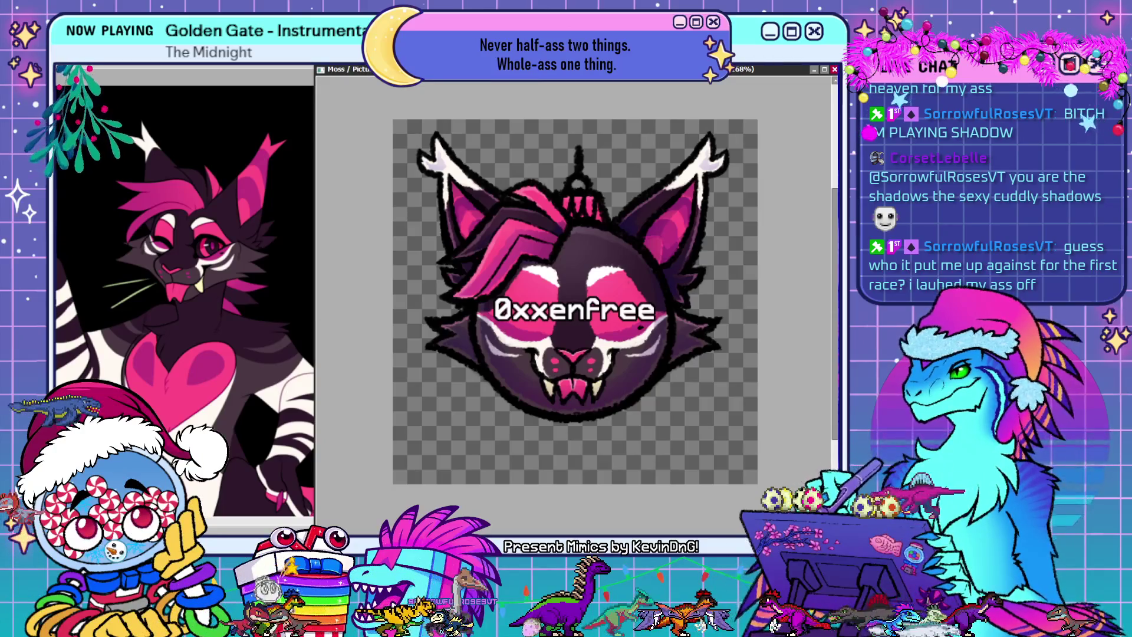
left_click(438, 354)
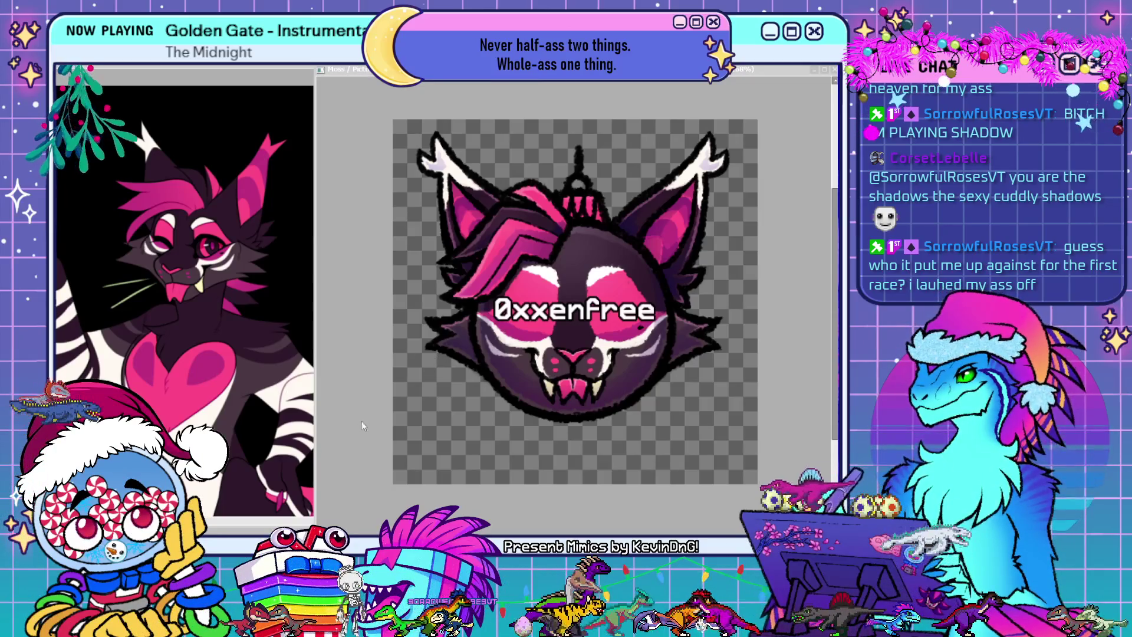
left_click(563, 463)
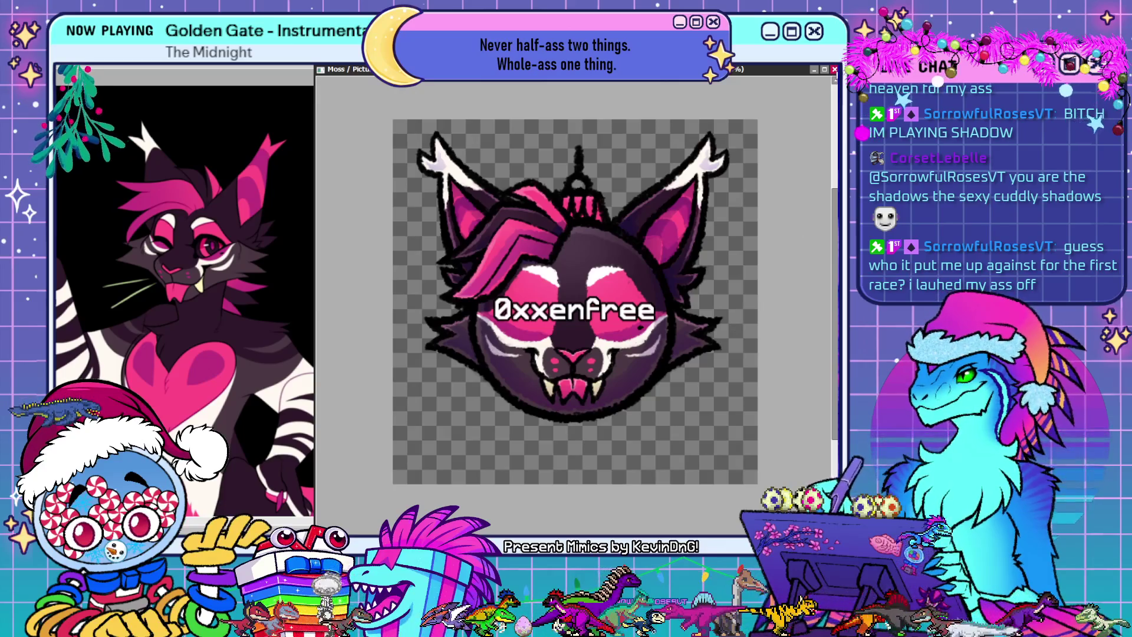
Show the ornament badge sheet, close the character reference, and undo the cat-ear outline
key("Right")
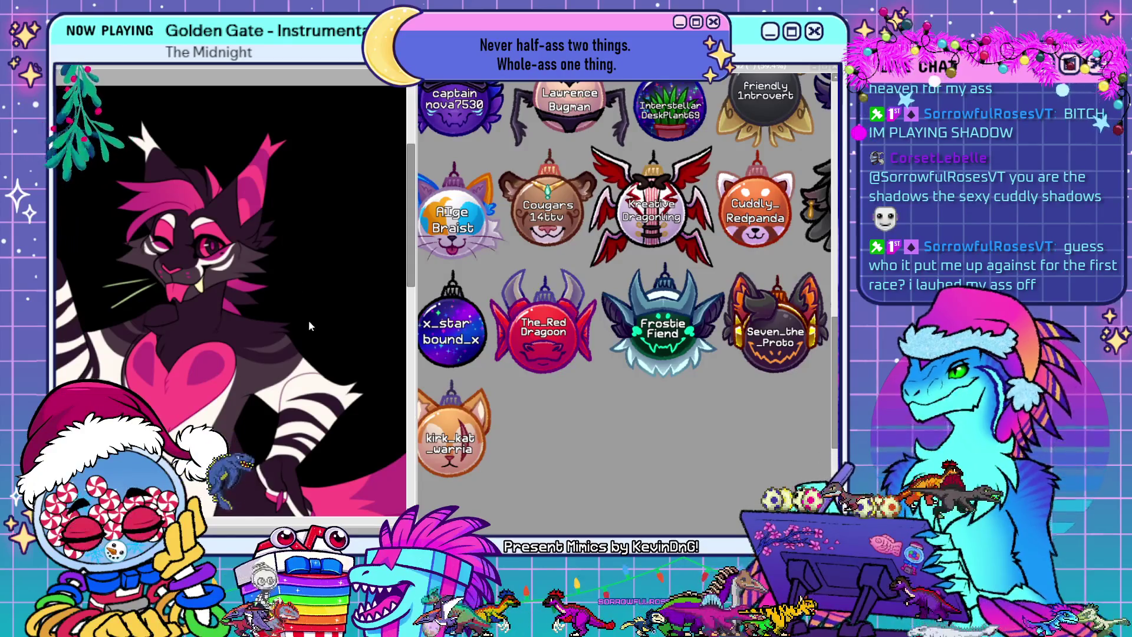
key("Escape")
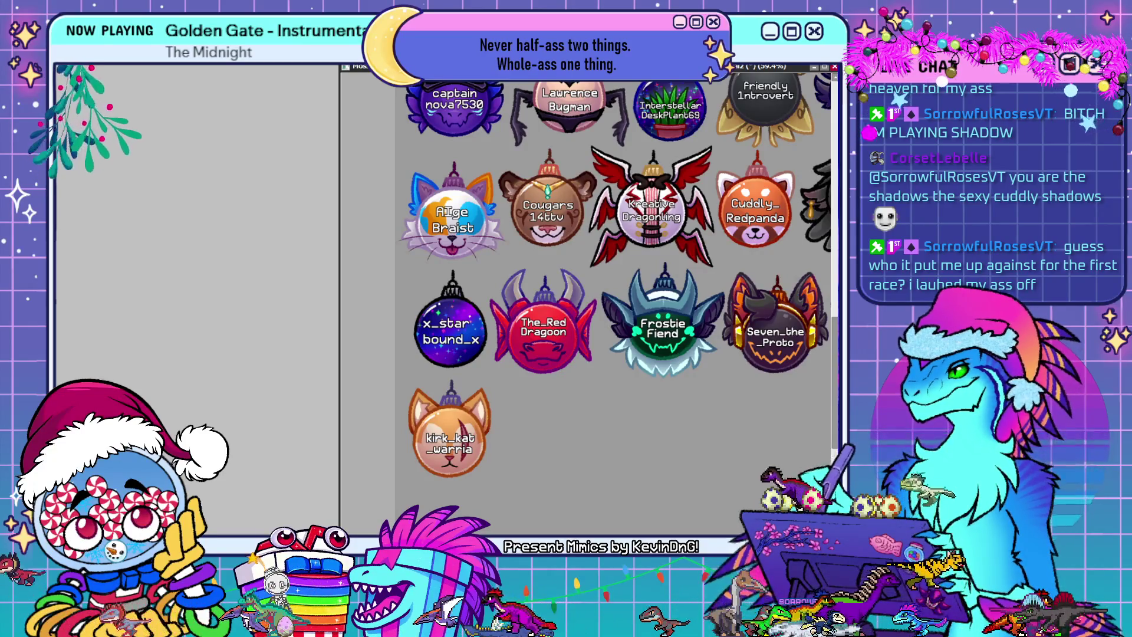
left_click(270, 223)
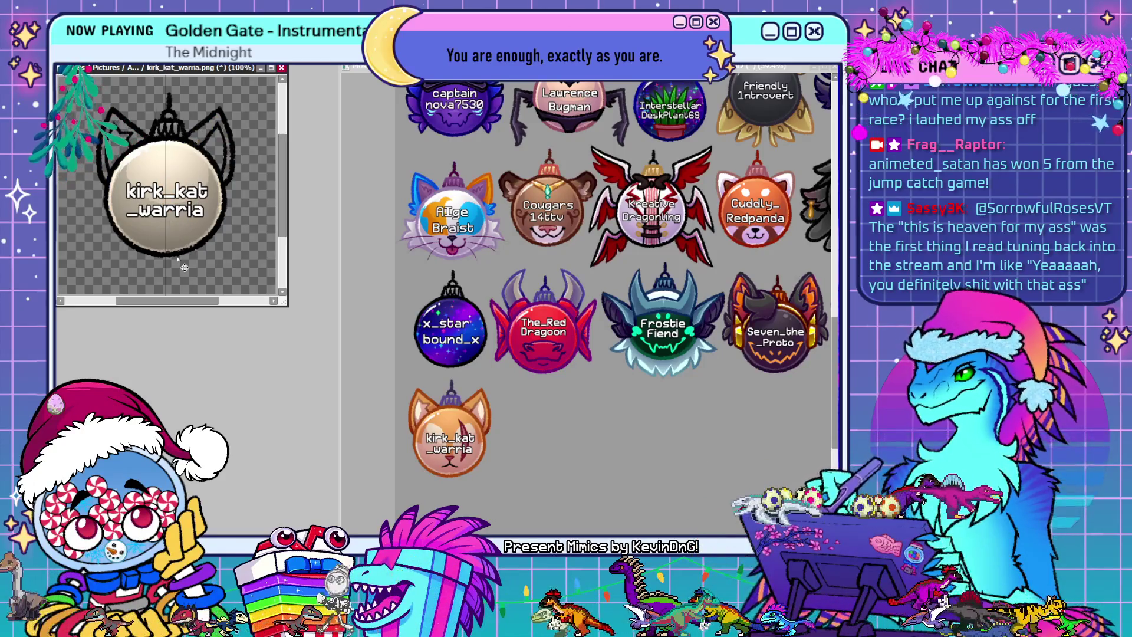
key("ctrl+z")
key("ctrl+z")
key("ctrl+z")
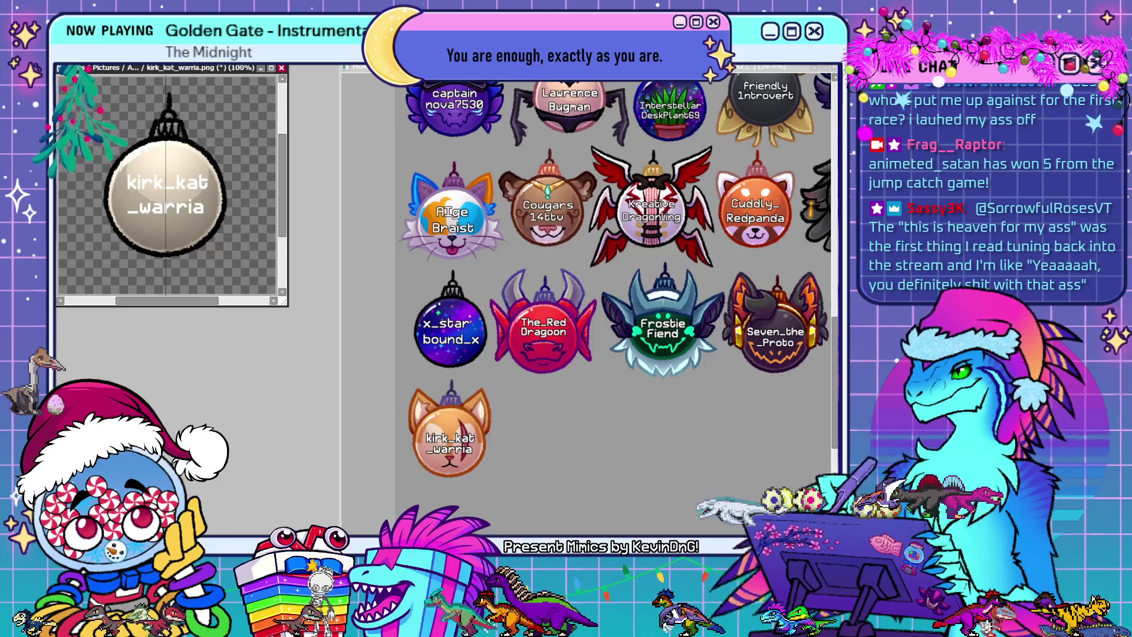
Undo the recent edits and switch windows to the 'blank gift new.sai2' canvas
key("ctrl+z")
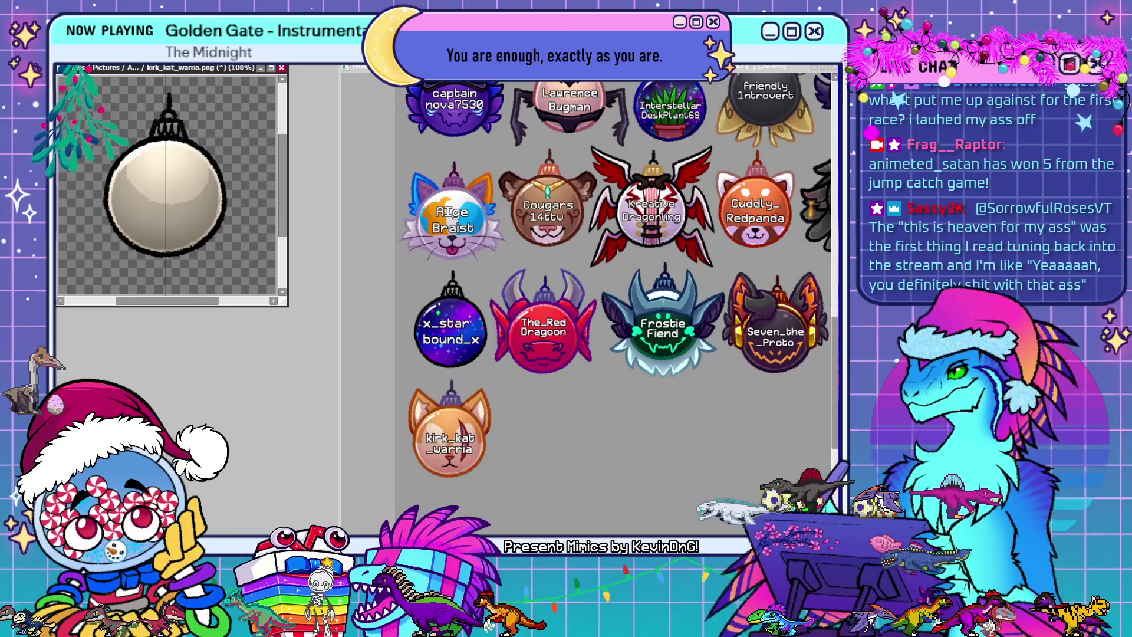
key("ctrl+z")
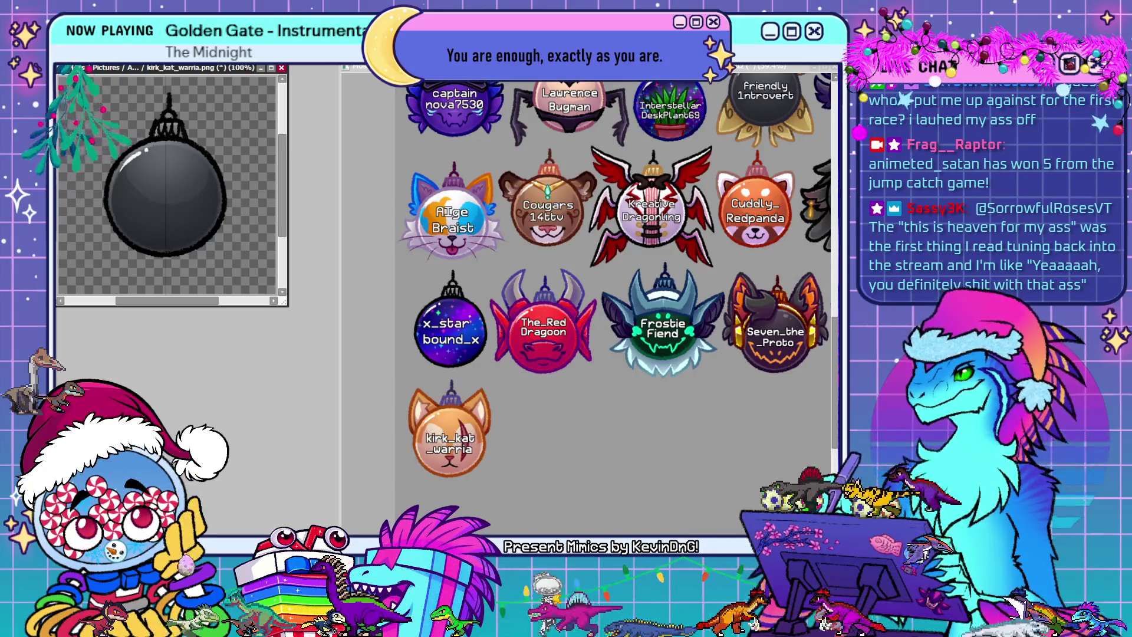
left_click(294, 149)
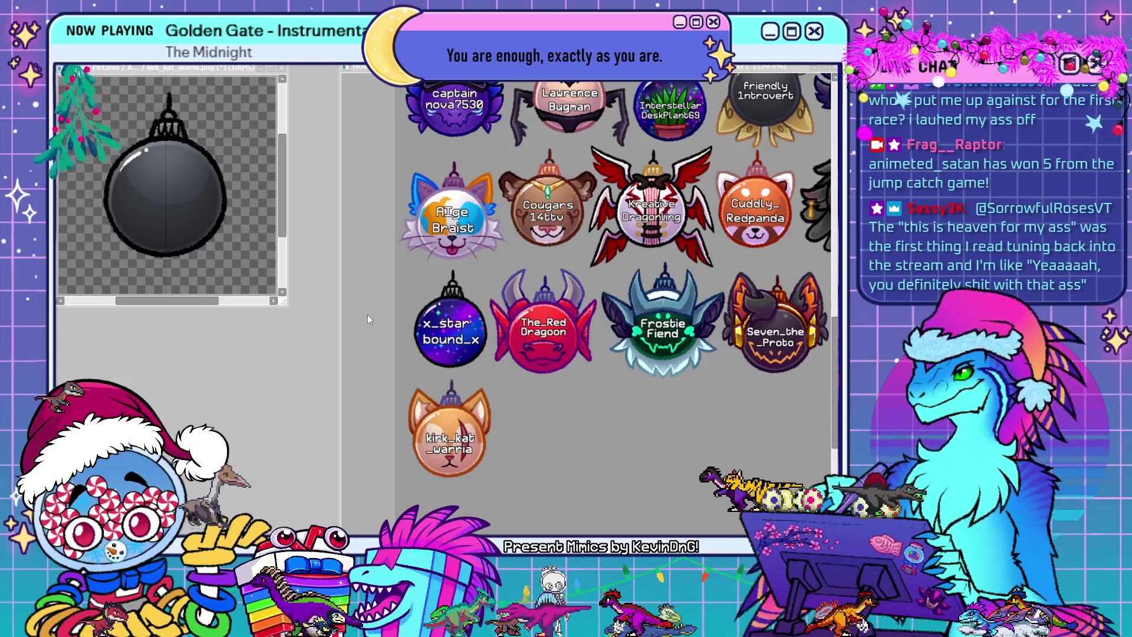
key("ctrl+w")
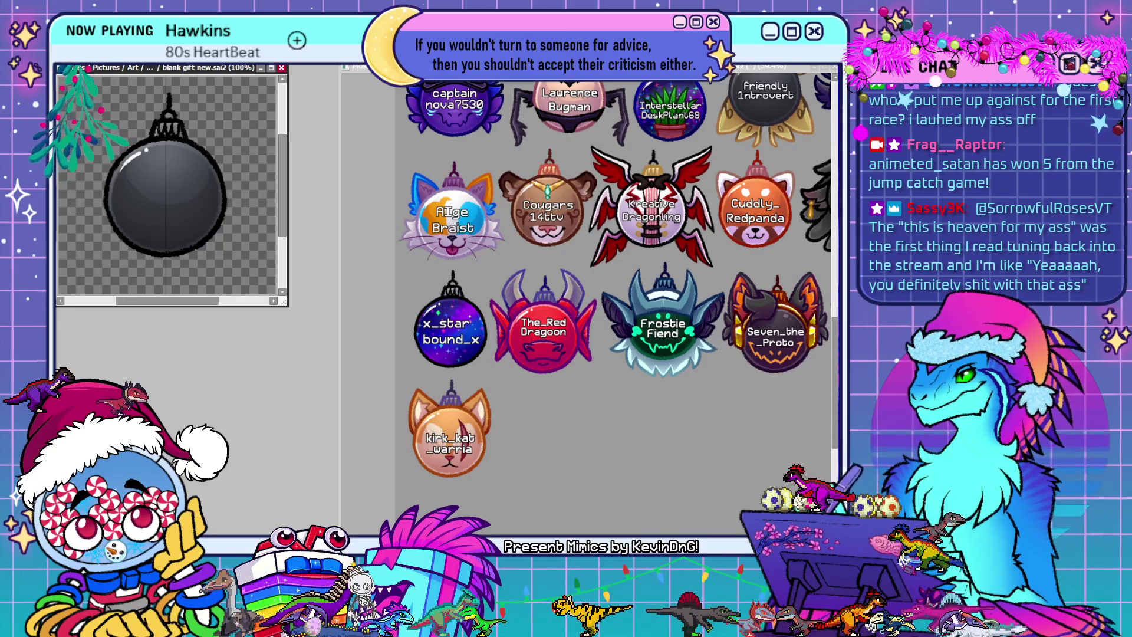
left_click(343, 94)
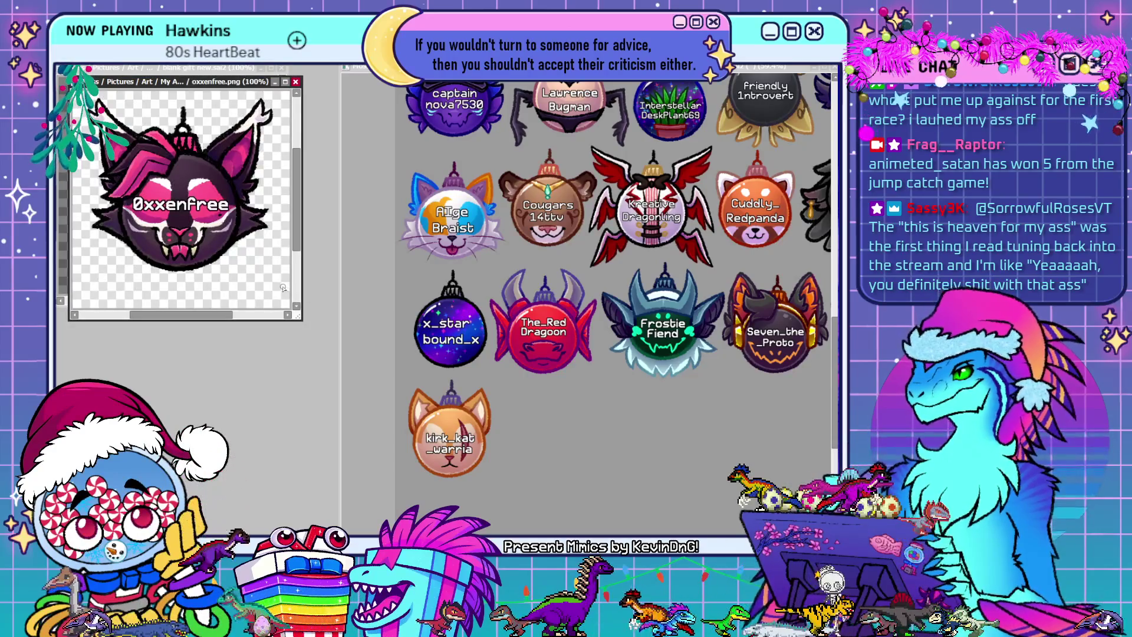
Paste oxxenfree.png onto the sheet and move it next to kirk_kat_warria in the bottom row
left_click(588, 447)
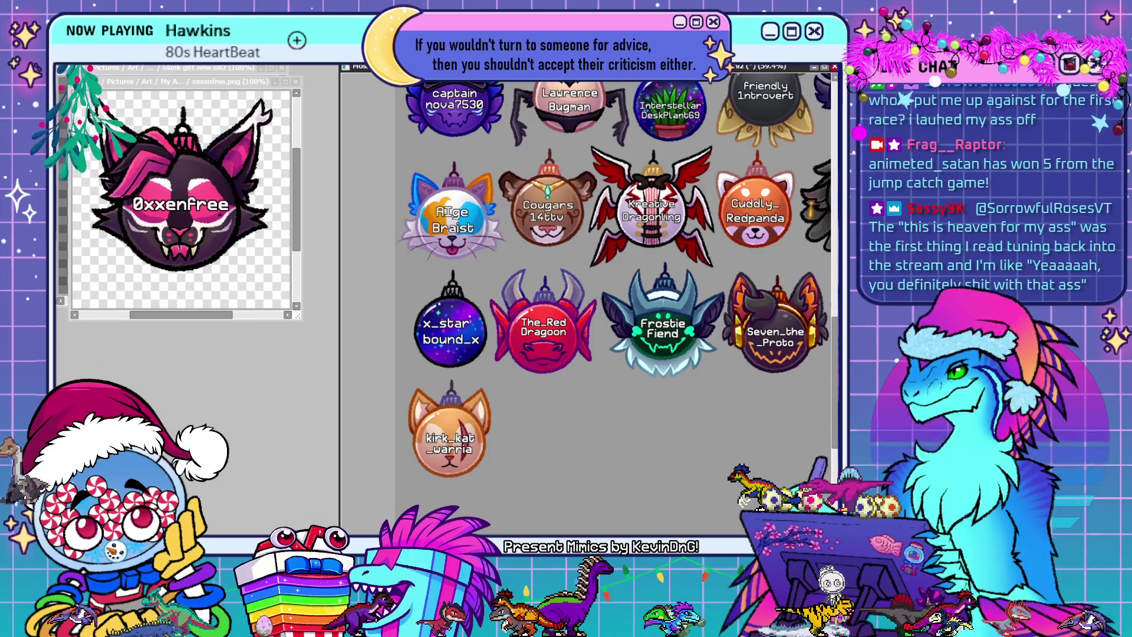
key("ctrl+v")
mouse_move(554, 288)
left_mouse_down()
mouse_move(547, 459)
mouse_move(559, 589)
mouse_move(572, 565)
mouse_move(558, 321)
left_mouse_up()
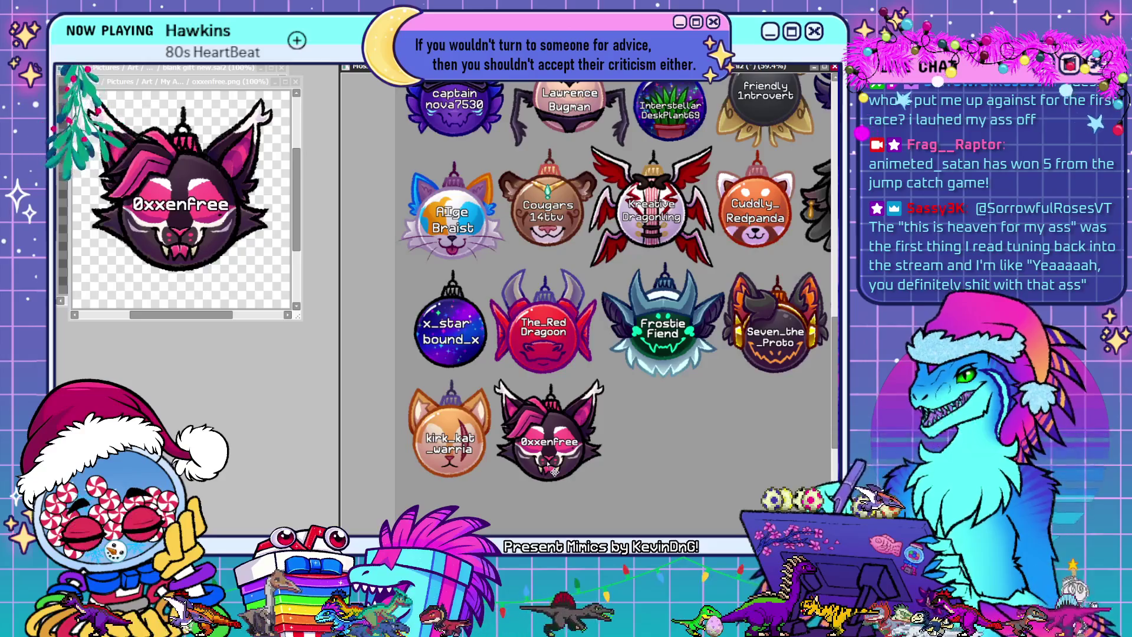
Zoom out to about 35% to see the whole sheet, then close the Oxxenfree image view
scroll(613, 485, "down", 3)
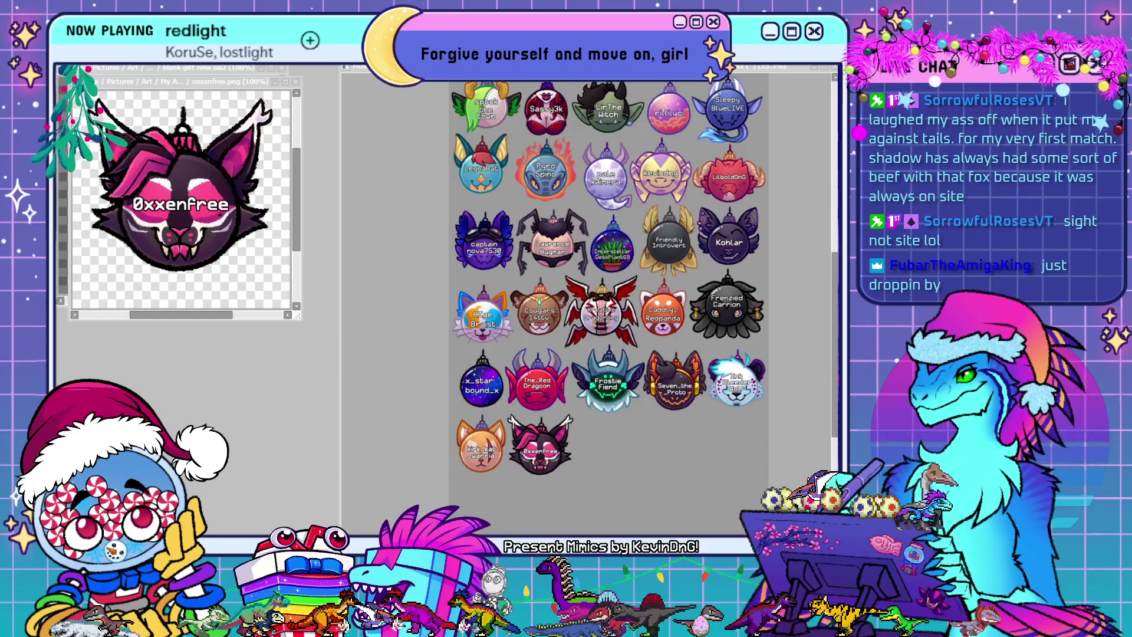
left_click(295, 81)
Drag the 'blank gift new.sai2' window toward the workspace centre, settling it slightly lower and left
left_click_drag(245, 80, 633, 187)
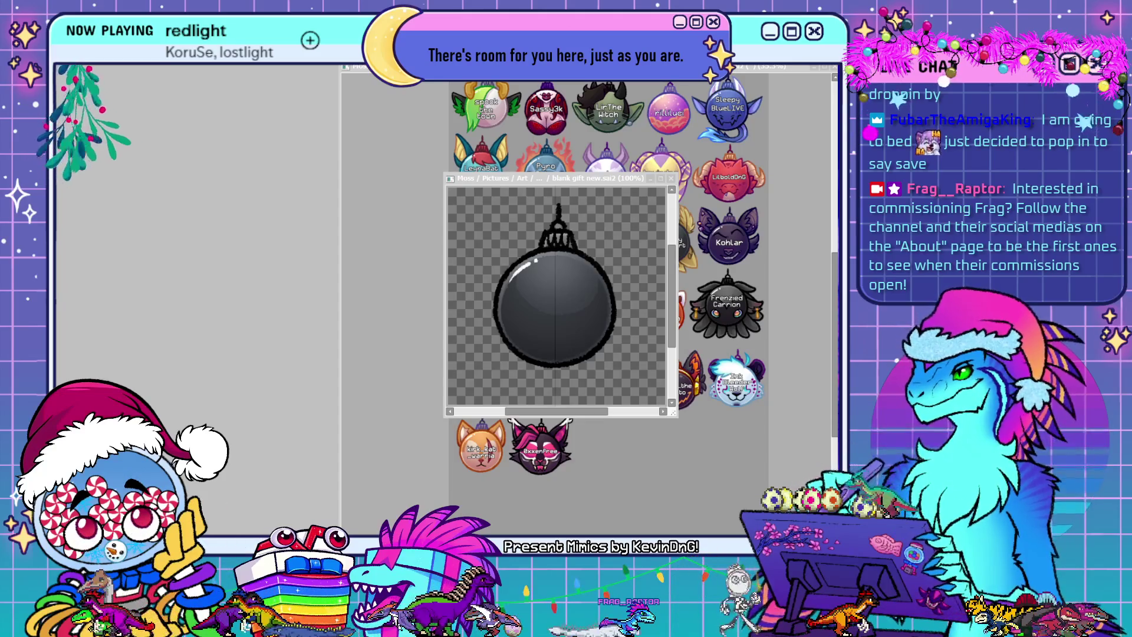
left_click_drag(608, 181, 596, 207)
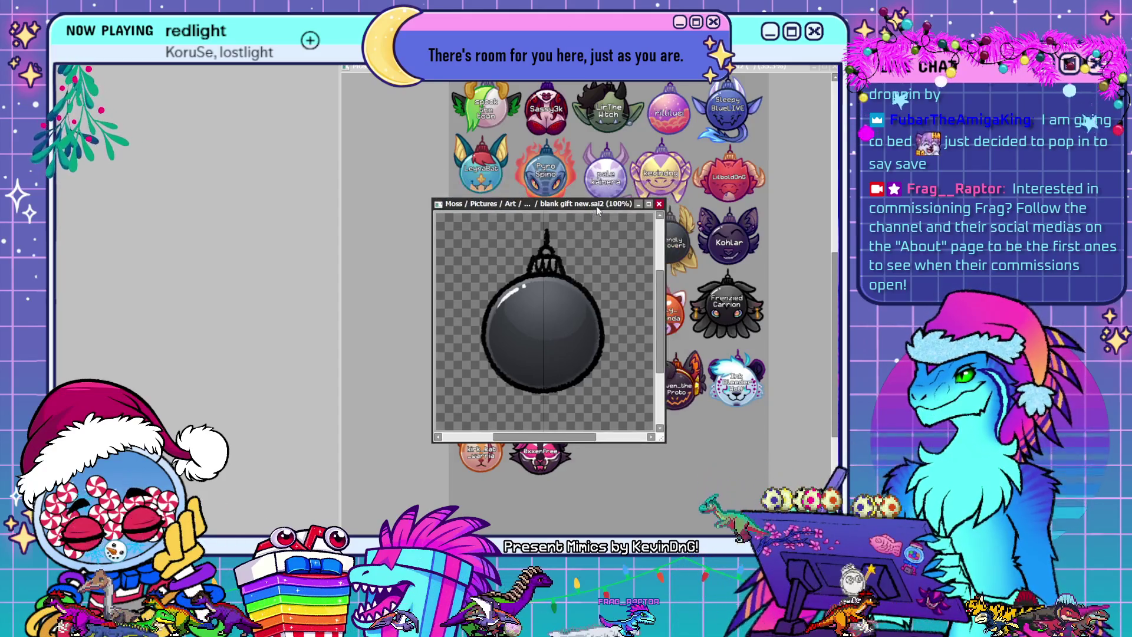
Maximize the ornament canvas, zoom in, and add the white text 'Tiji0' across the bauble
left_click(648, 205)
scroll(472, 401, "up", 2)
scroll(445, 443, "down", 1)
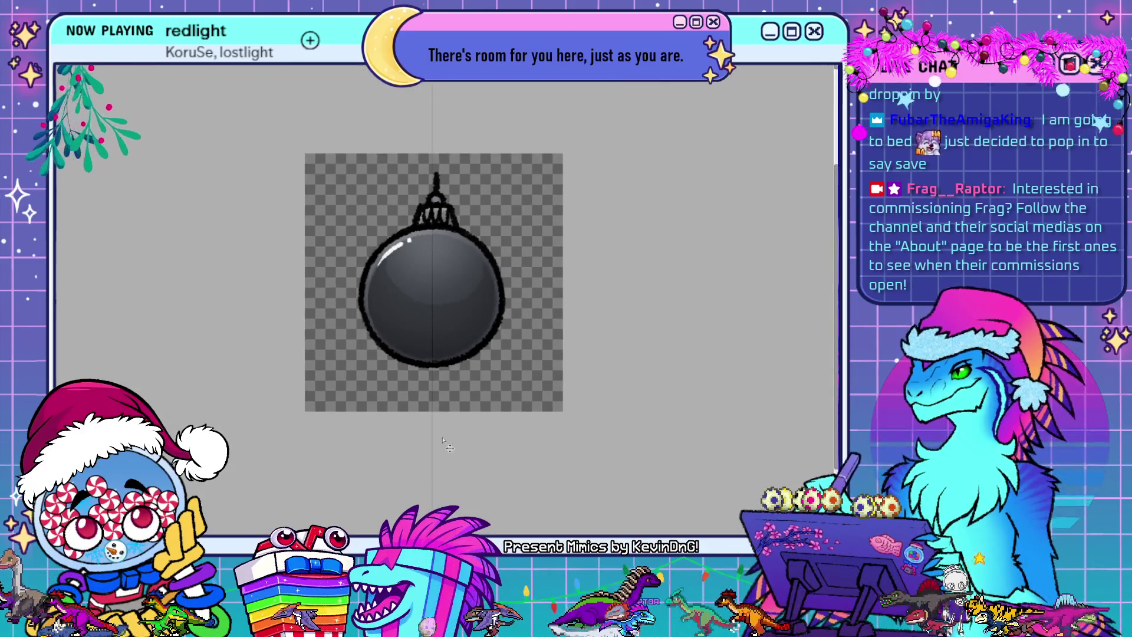
scroll(443, 440, "up", 2)
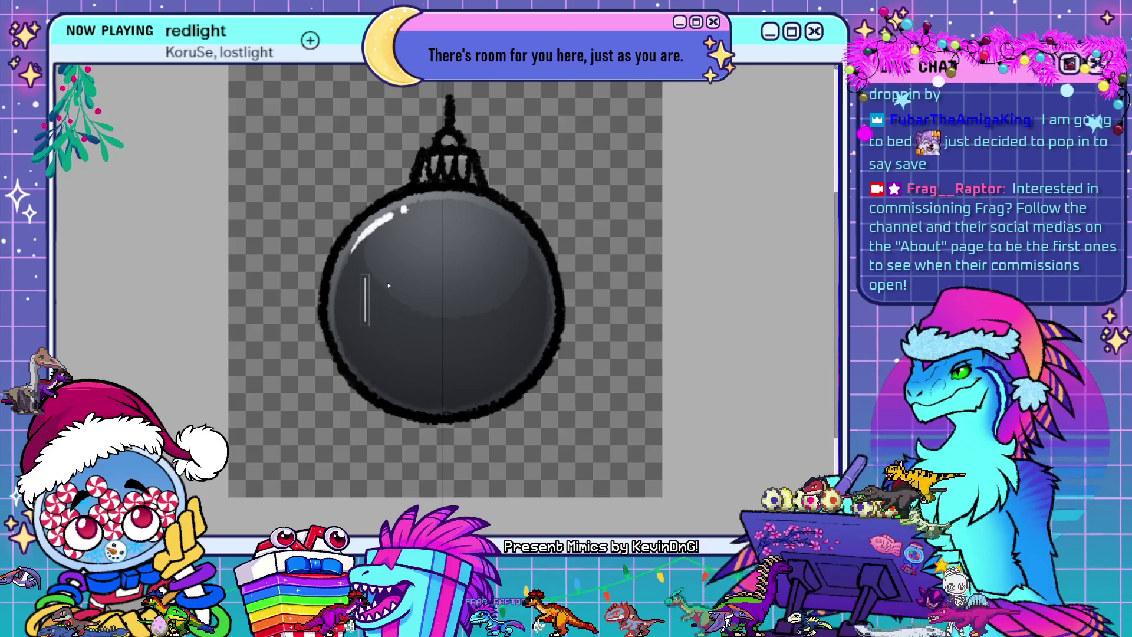
type("tiji0")
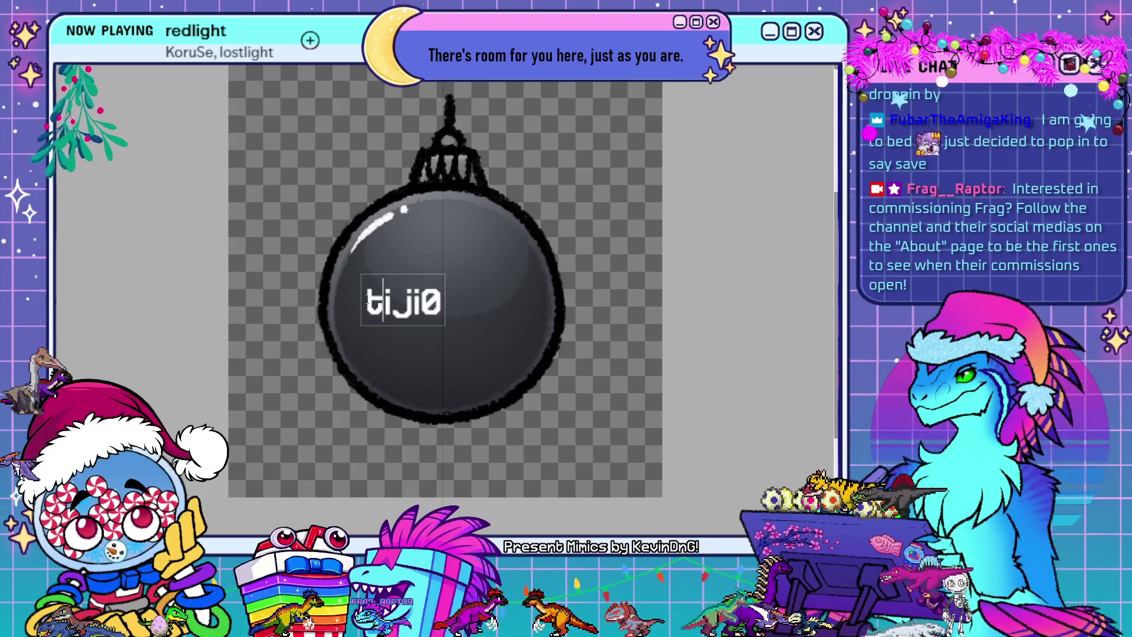
type("T")
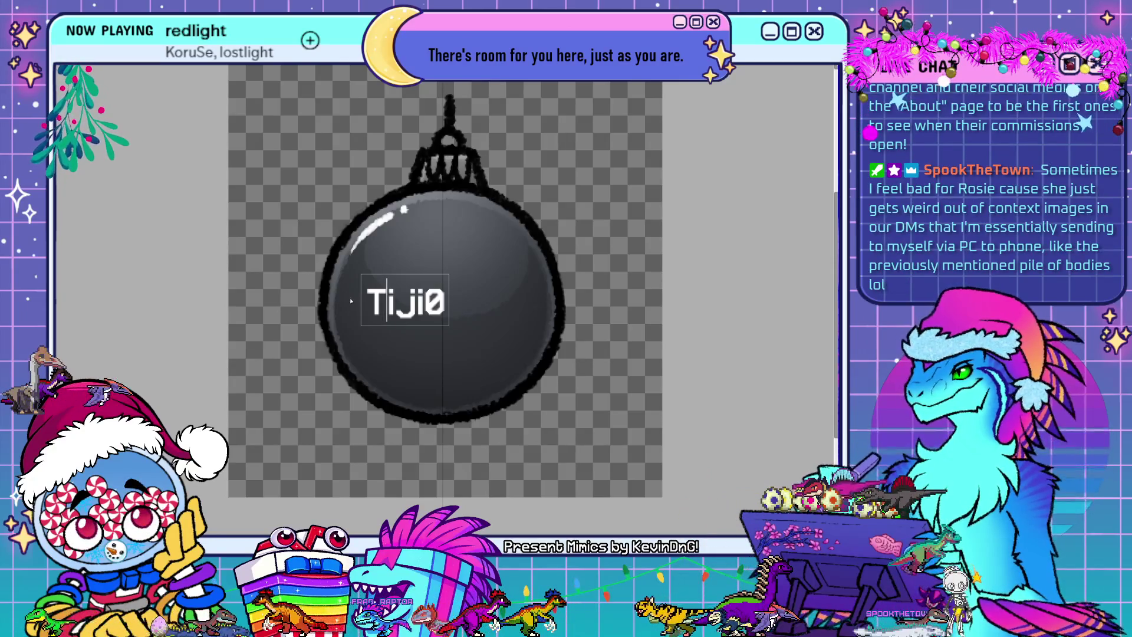
key("End")
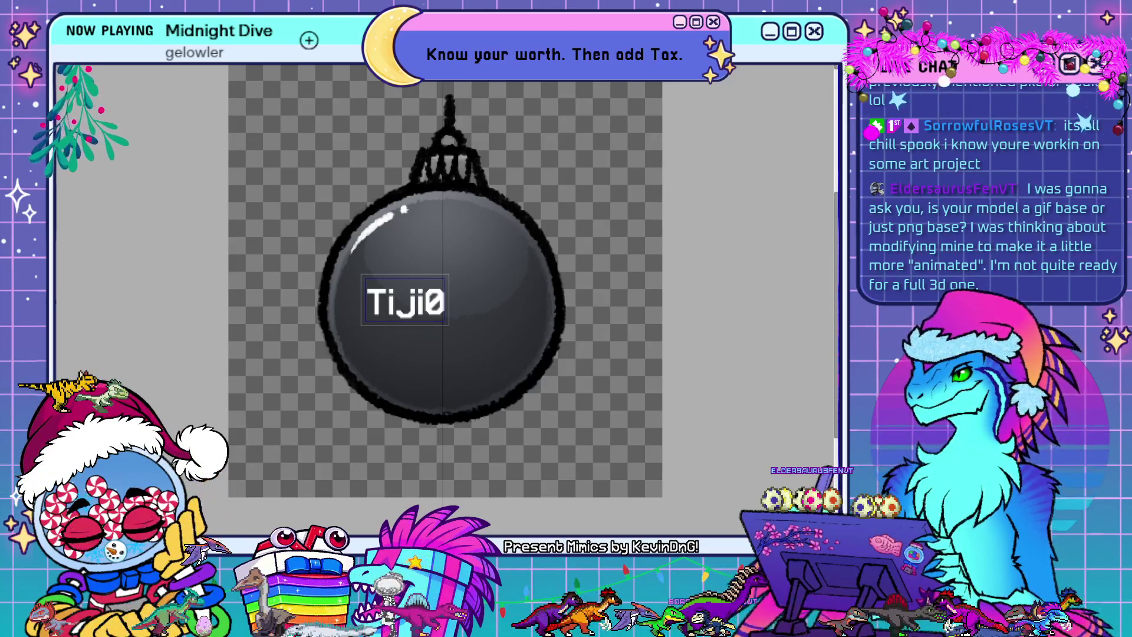
Enlarge the Tiji0 lettering and shift it up and left to centre it on the bauble
type("Tiji0")
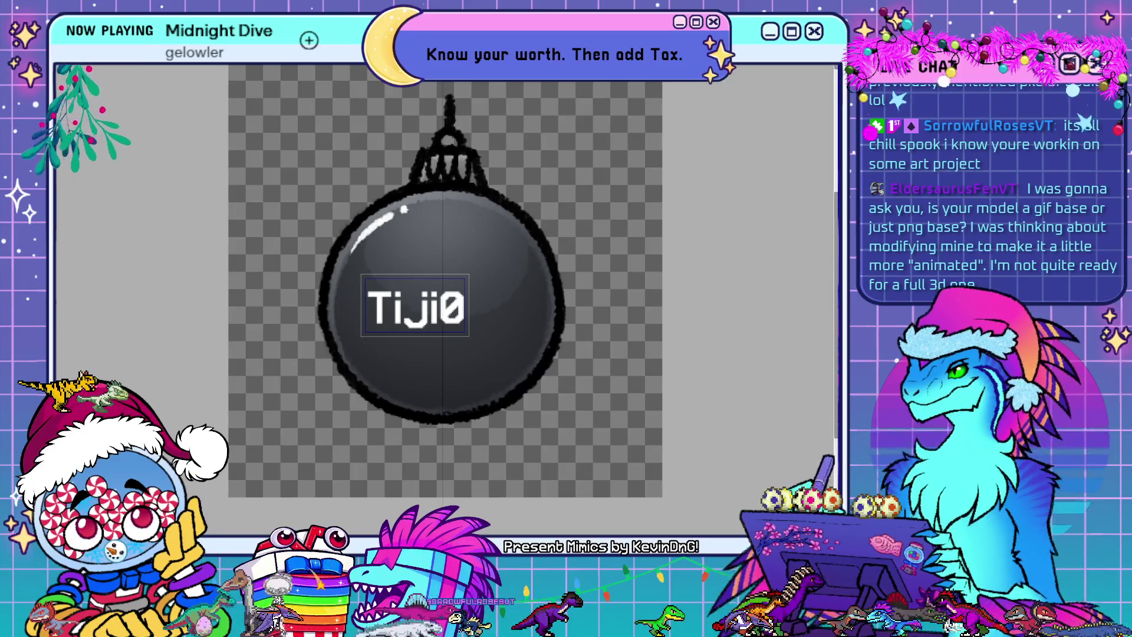
left_click_drag(469, 322, 493, 319)
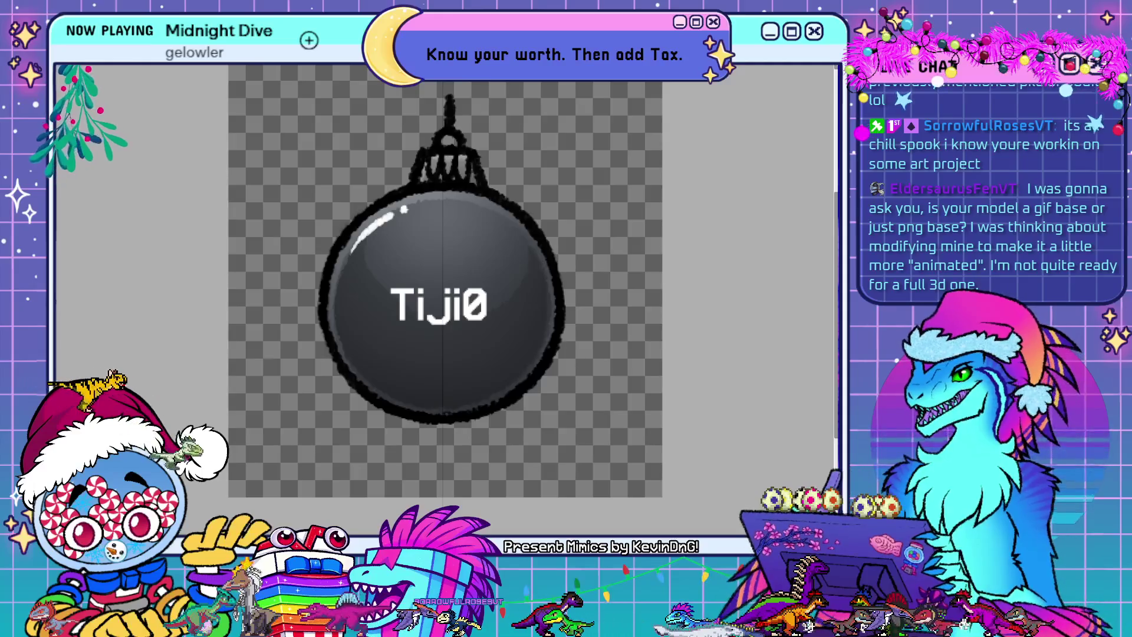
key("t")
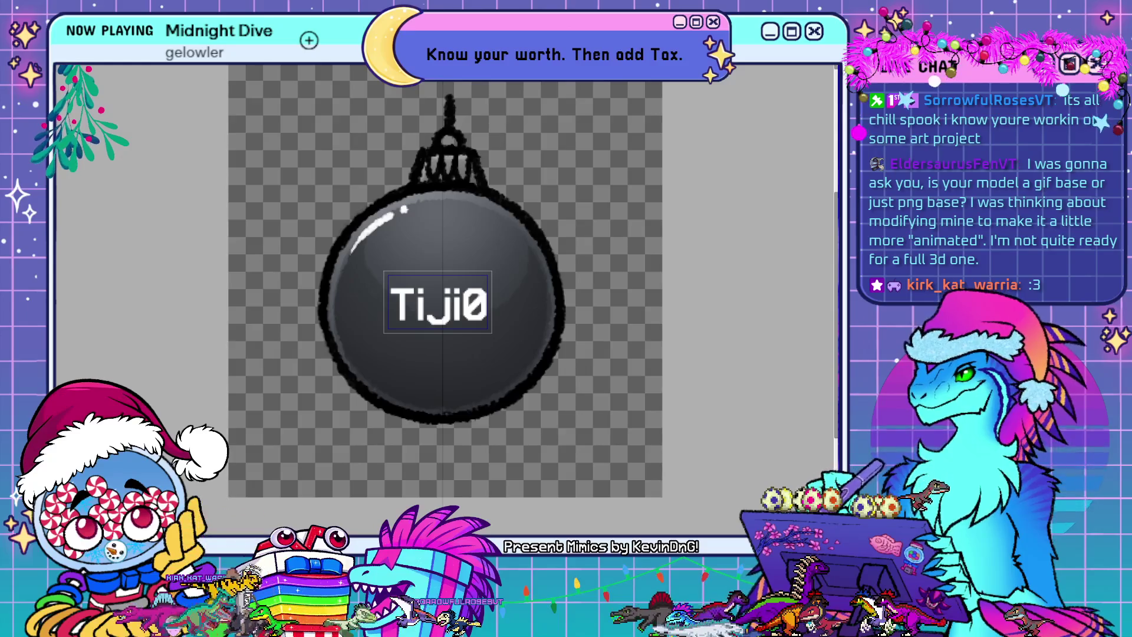
key("ctrl+shift+period")
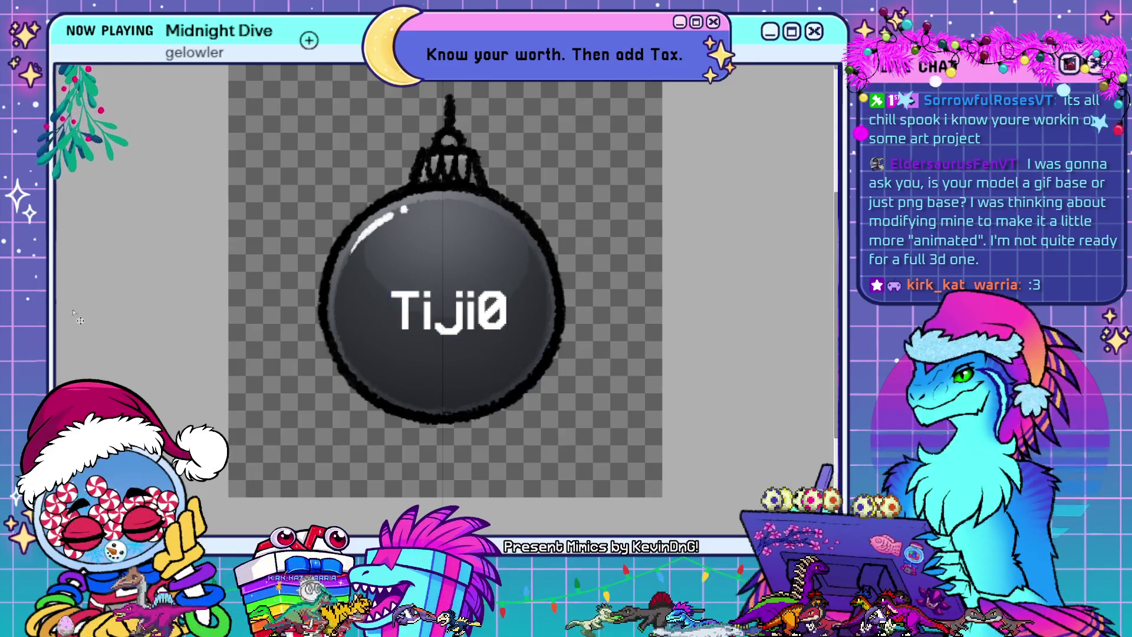
key("v")
left_click_drag(465, 339, 455, 332)
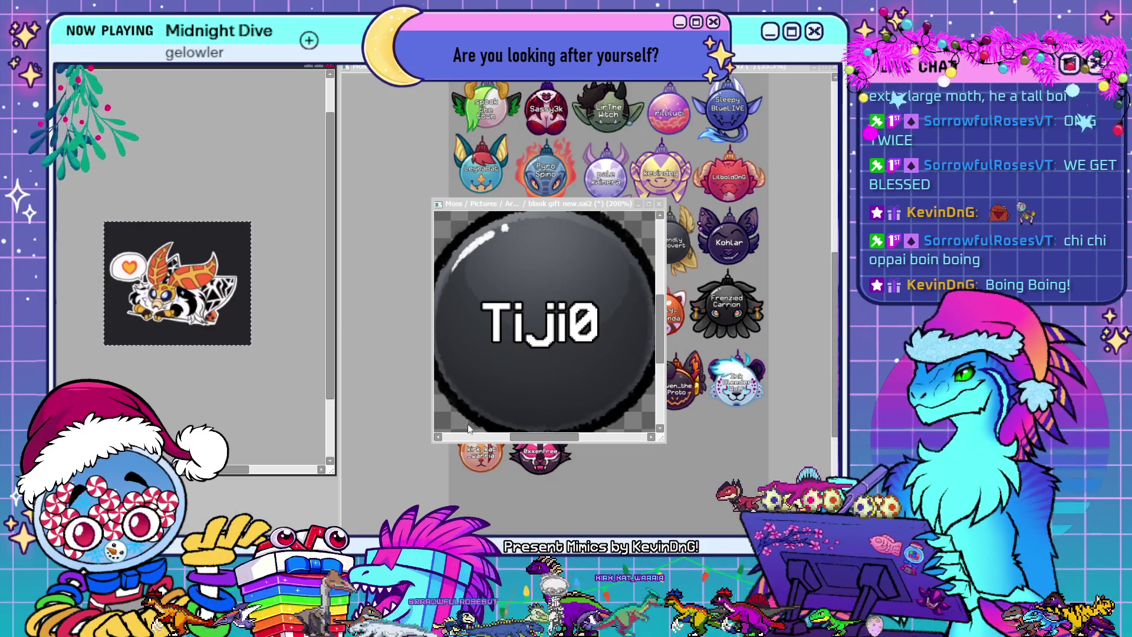
Enlarge the Tiji0 canvas window from both corners to fill the space beside the moth reference
left_click_drag(662, 442, 838, 535)
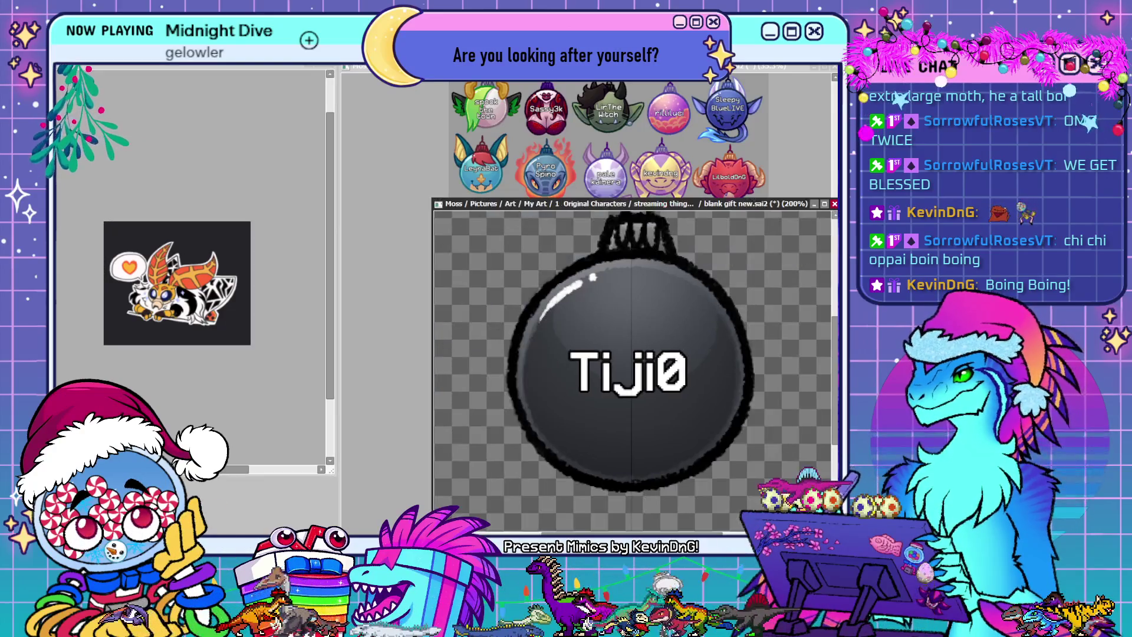
mouse_move(431, 202)
left_mouse_down()
mouse_move(362, 66)
mouse_move(310, 64)
left_mouse_up()
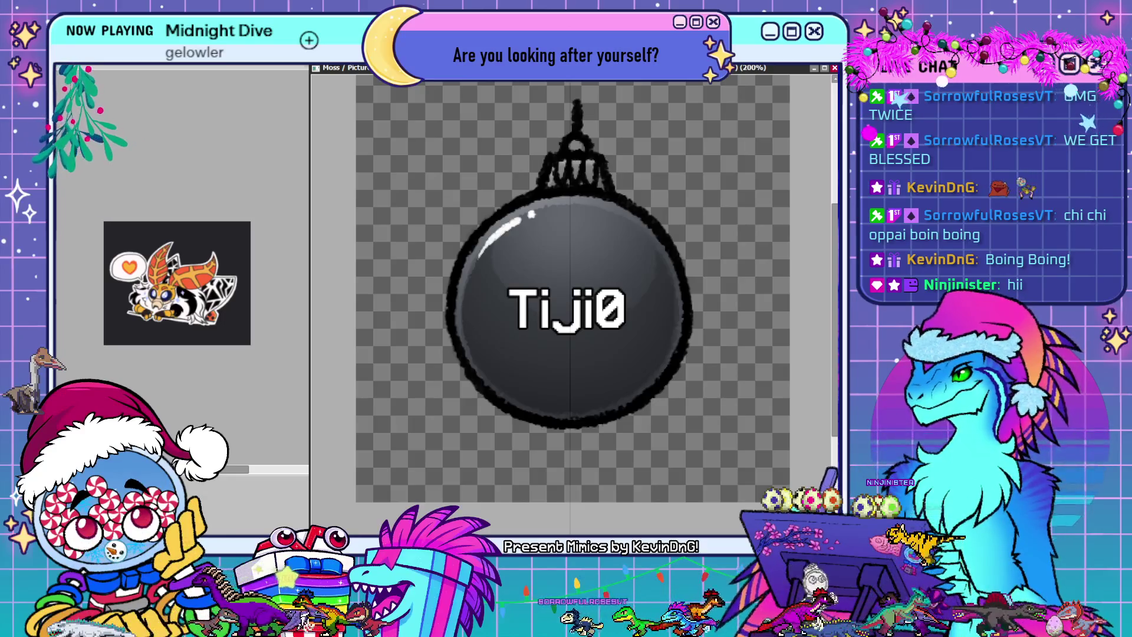
Paint over the dark grey upper and lower halves of the ornament ball with gold
mouse_move(654, 202)
left_mouse_down()
mouse_move(661, 236)
mouse_move(457, 247)
mouse_move(519, 218)
mouse_move(627, 218)
mouse_move(461, 307)
mouse_move(709, 279)
mouse_move(653, 270)
left_mouse_up()
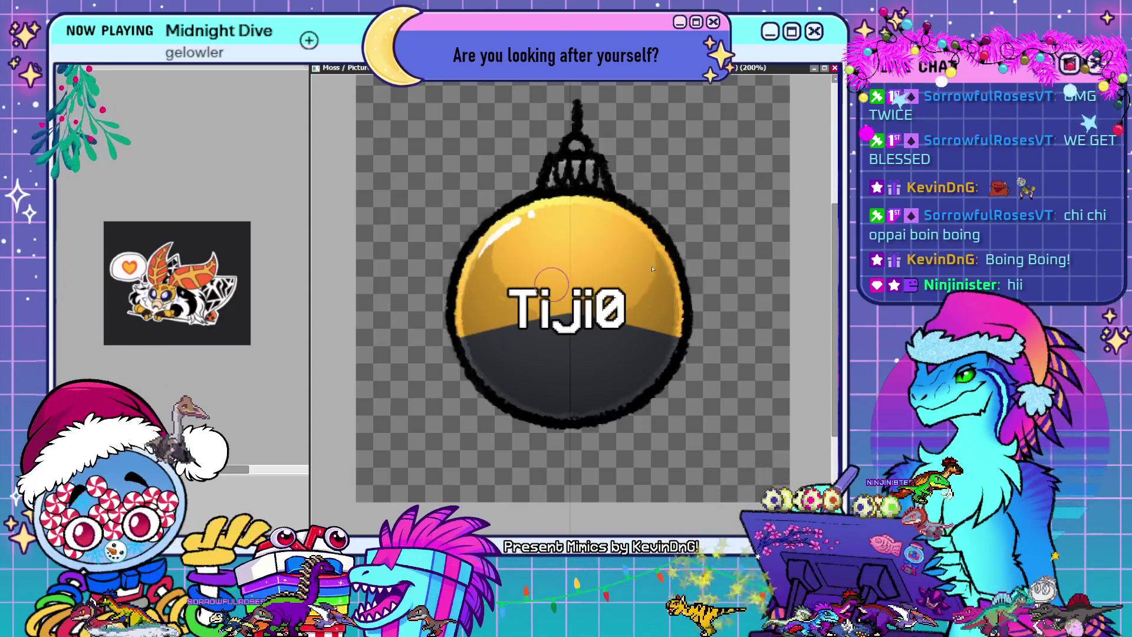
mouse_move(460, 318)
left_mouse_down()
mouse_move(672, 354)
mouse_move(567, 413)
left_mouse_up()
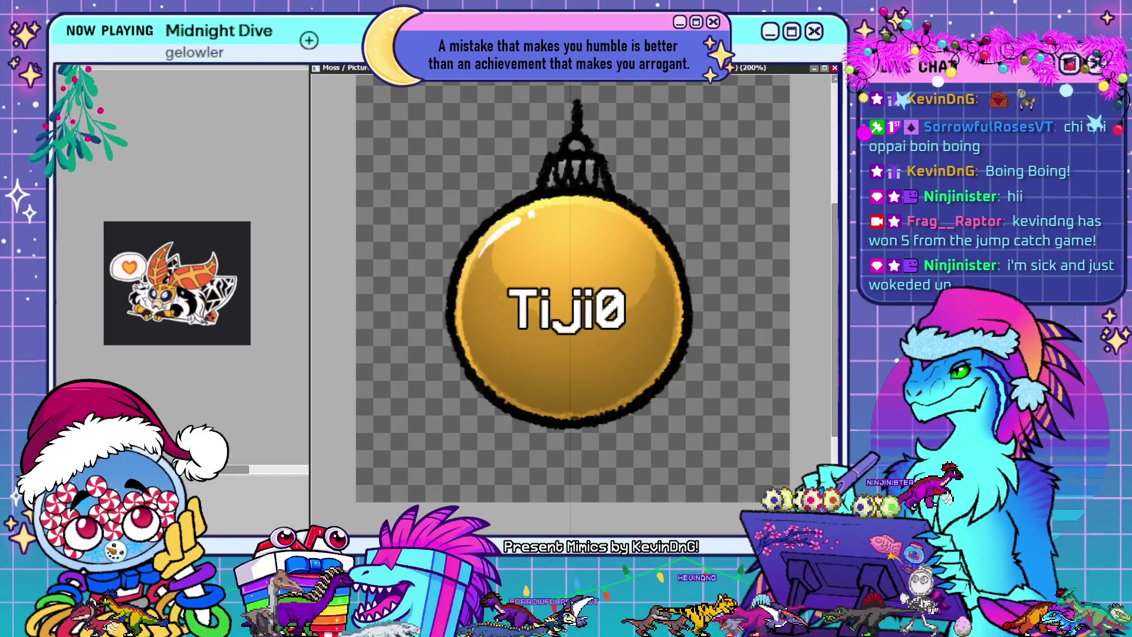
left_click_drag(834, 220, 834, 212)
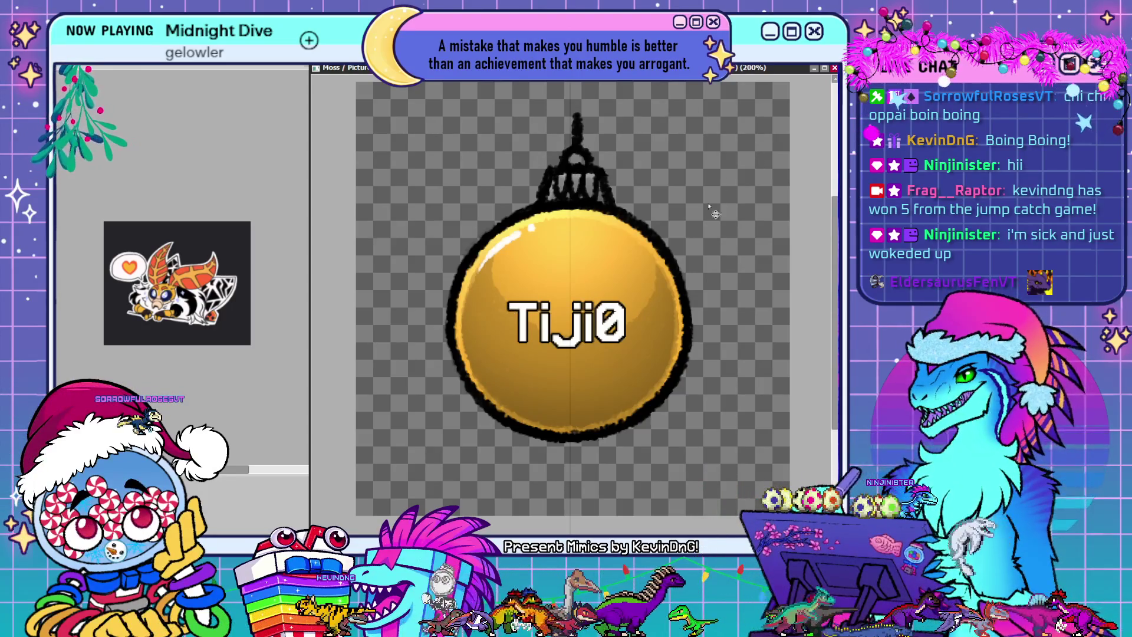
Lower the Tiji0 text slightly on the gold ball, then bring up the ornament sheet document
left_click_drag(652, 303, 655, 328)
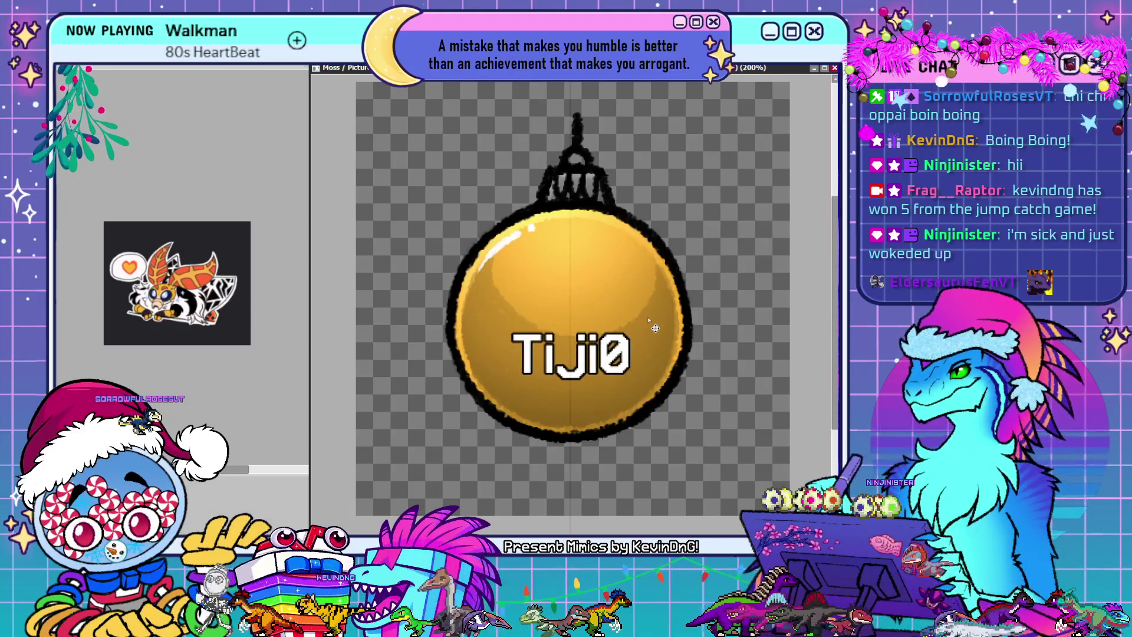
left_click_drag(655, 327, 657, 327)
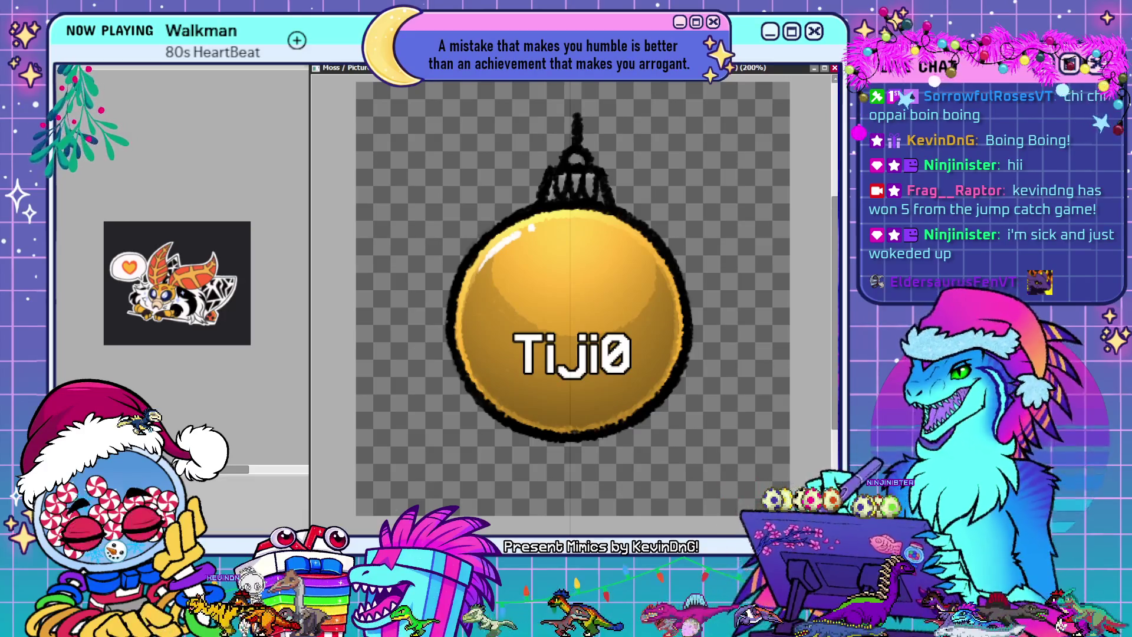
key("ctrl+Tab")
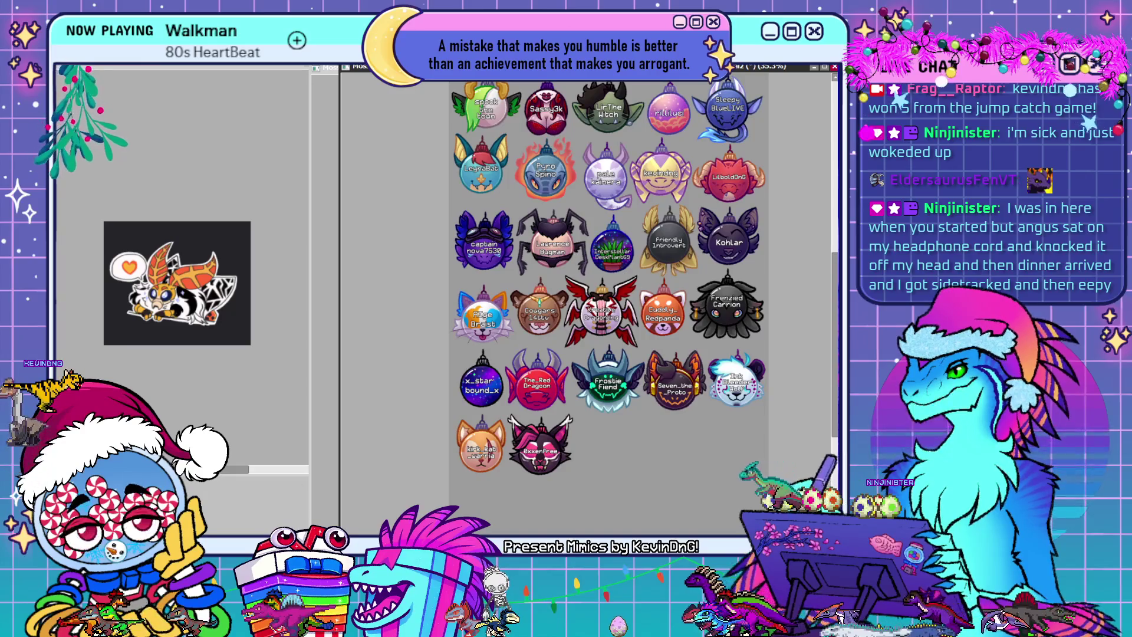
Switch back to the Moss / Picture document showing the gold Tiji0 bauble
left_click(316, 515)
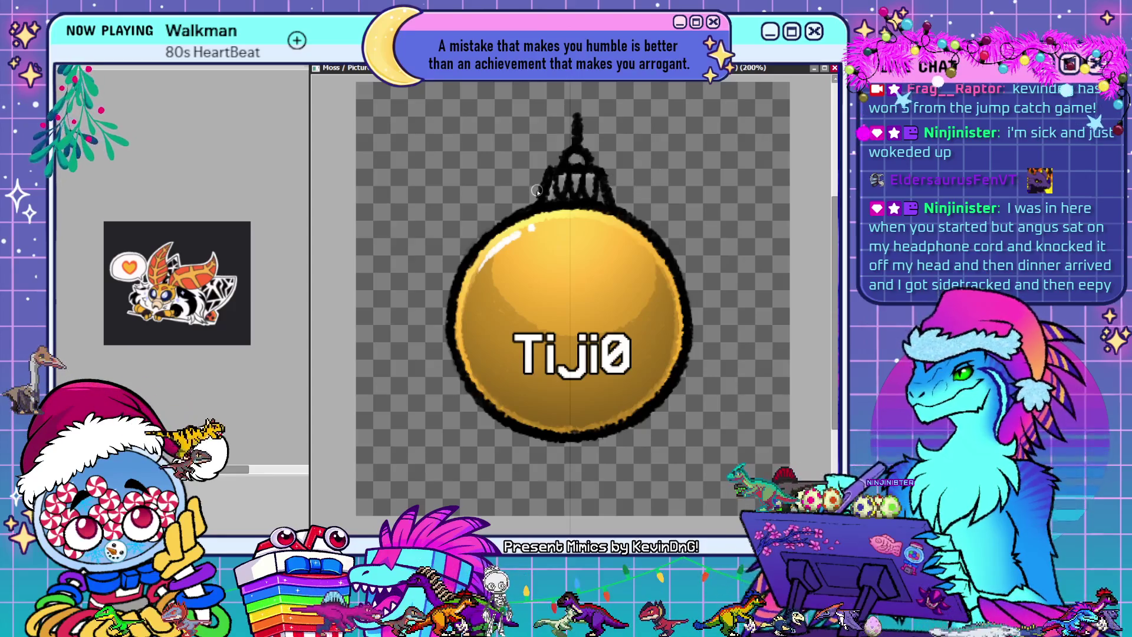
Sketch mirrored curved branches from the cap down into rough ears, plus a V line across the ball
mouse_move(634, 176)
left_mouse_down()
mouse_move(506, 176)
mouse_move(495, 192)
mouse_move(651, 161)
left_mouse_up()
left_click_drag(537, 189, 489, 177)
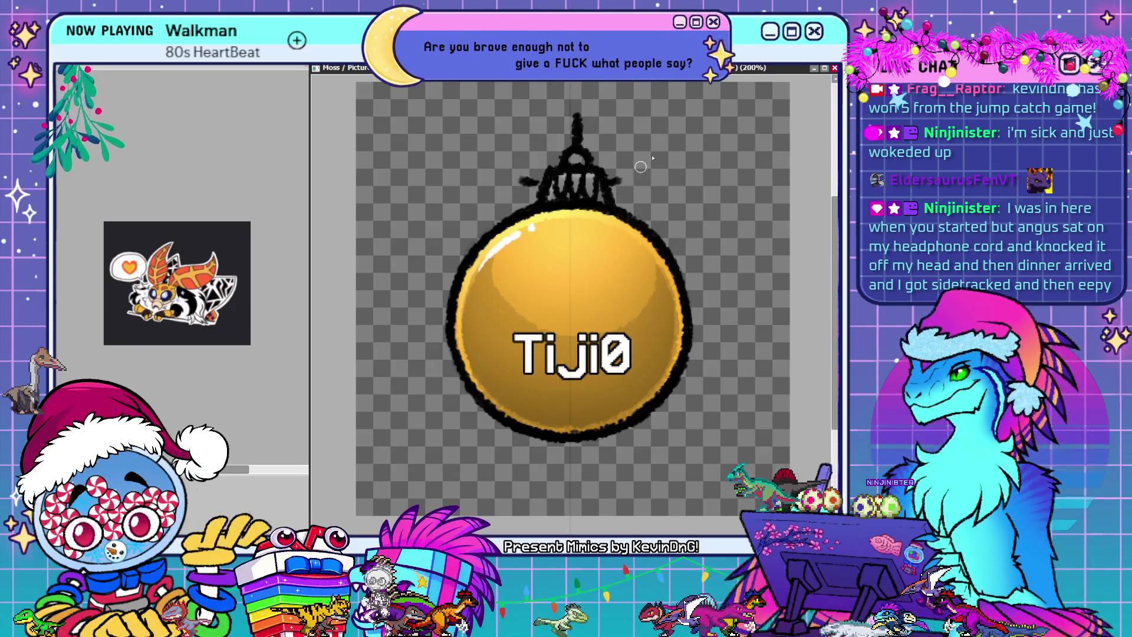
left_click_drag(613, 180, 649, 186)
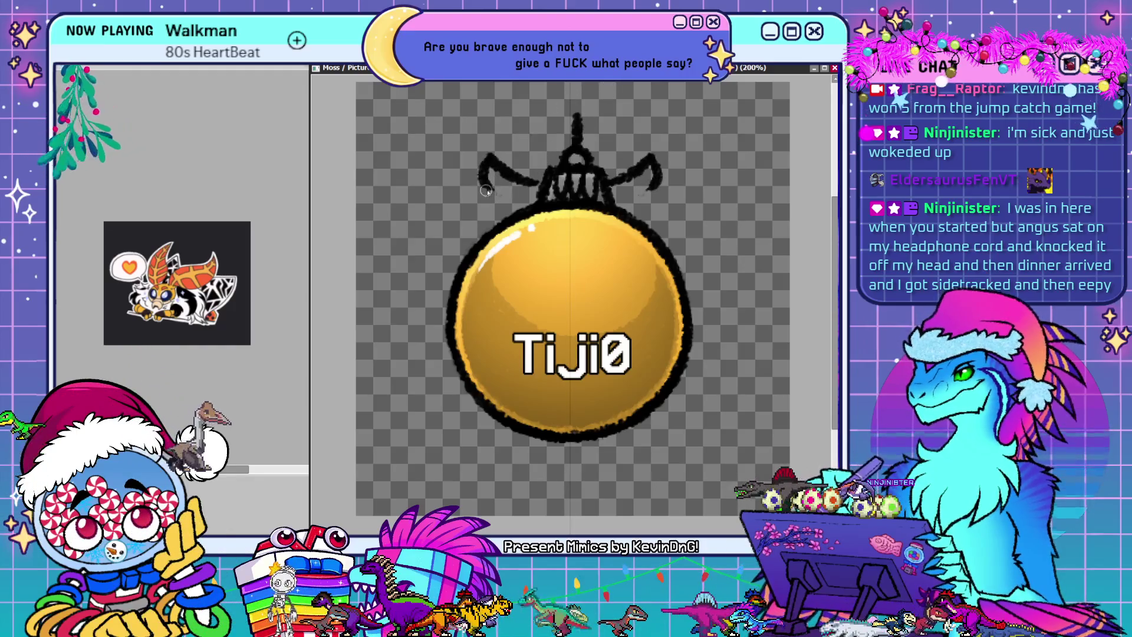
mouse_move(489, 189)
left_mouse_down()
mouse_move(461, 220)
mouse_move(463, 277)
left_mouse_up()
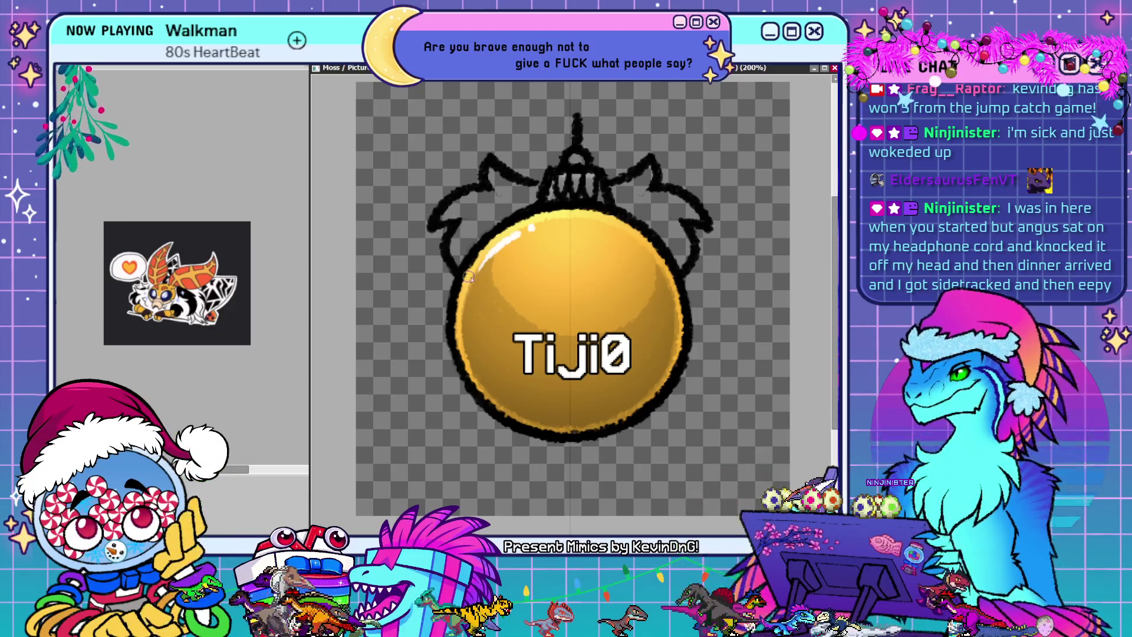
left_click_drag(451, 220, 474, 283)
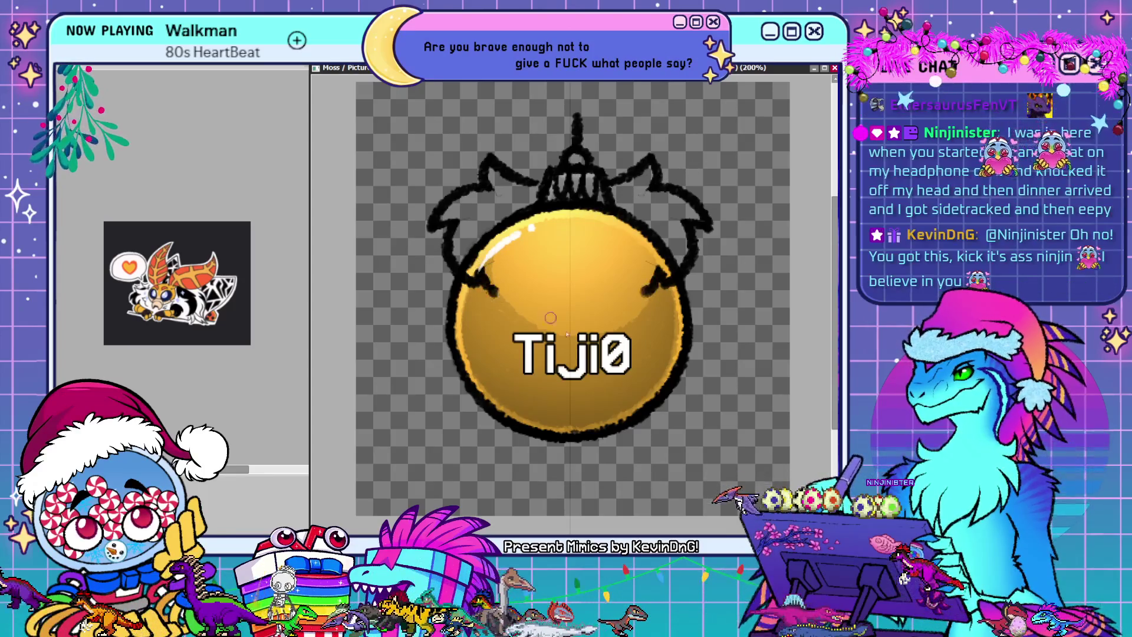
left_click_drag(666, 274, 572, 324)
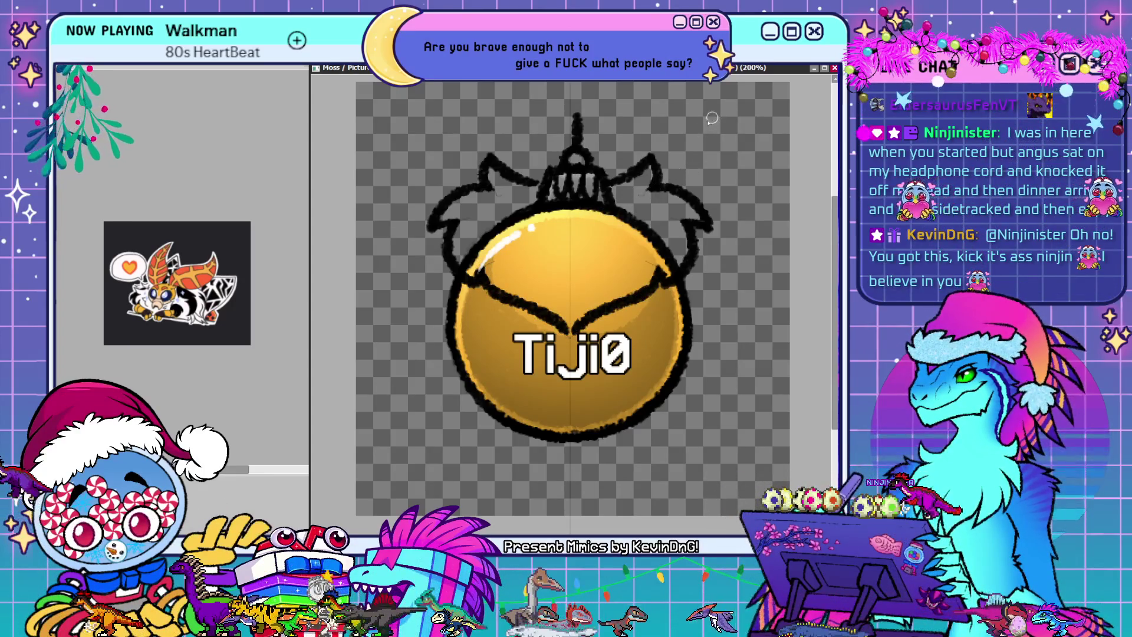
Redraw the mirrored V line across the ball and add strokes along its top
key("ctrl+z")
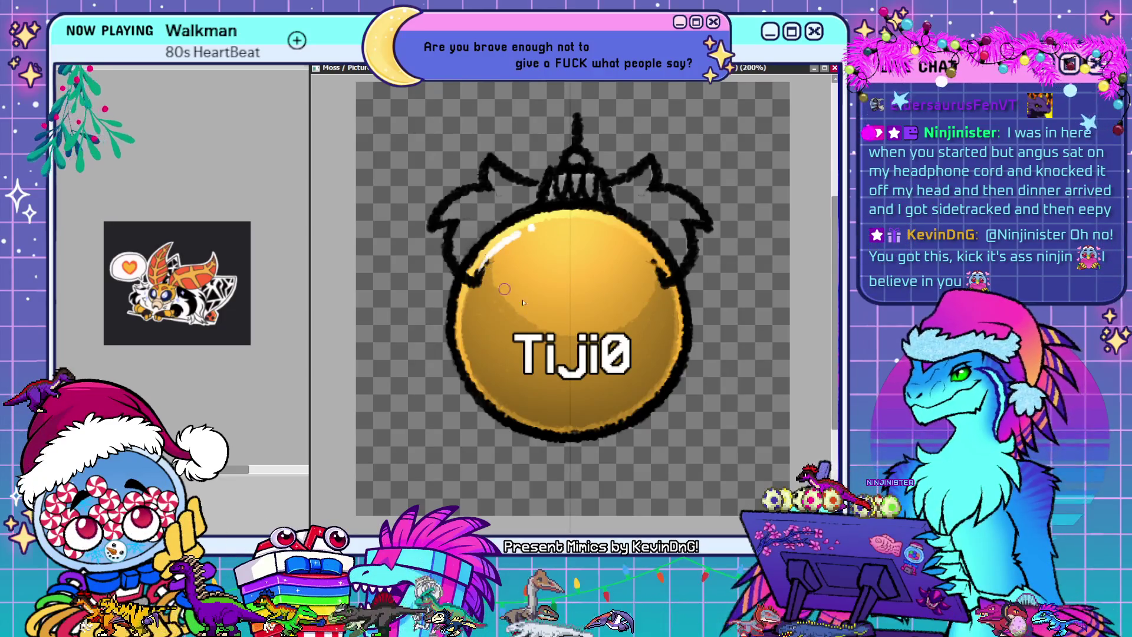
key("ctrl+y")
key("ctrl+z")
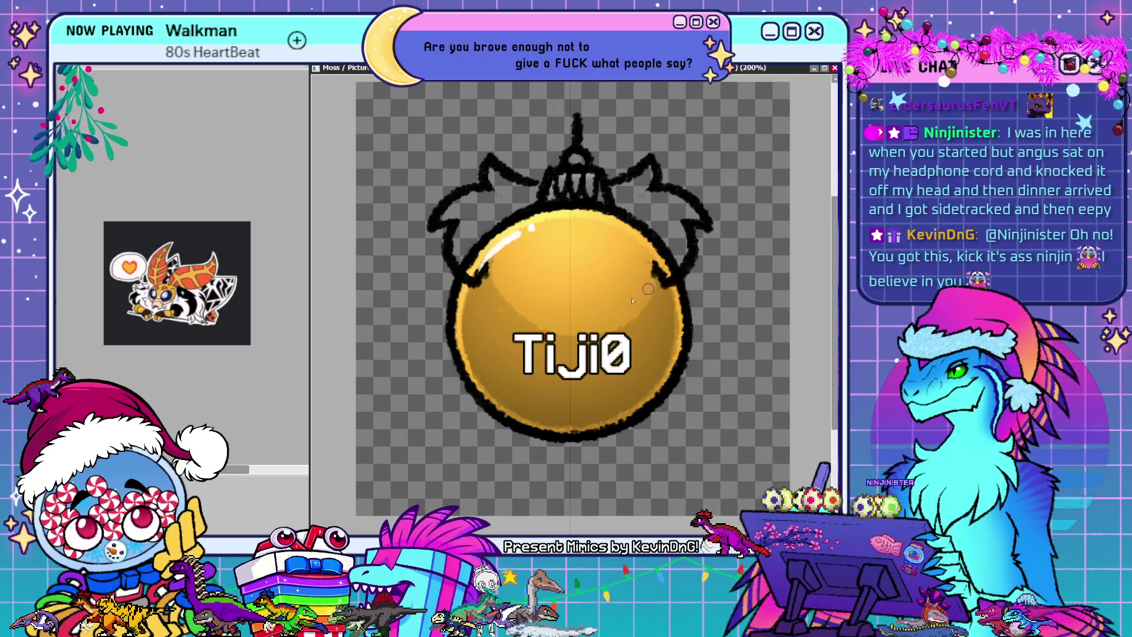
left_click_drag(658, 272, 590, 328)
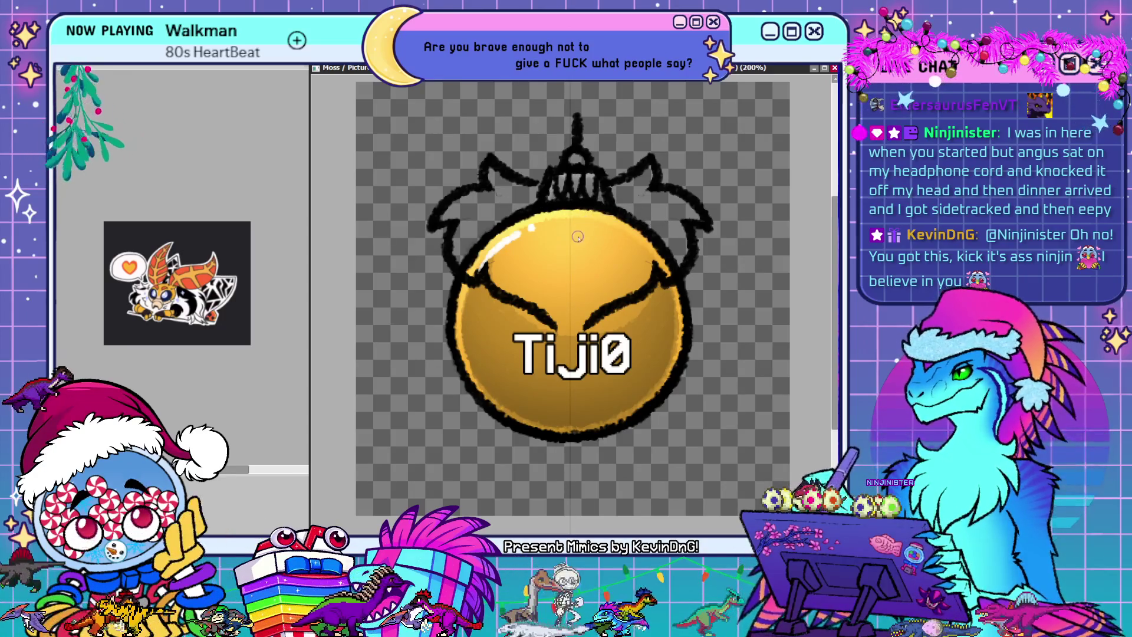
left_click_drag(582, 227, 629, 211)
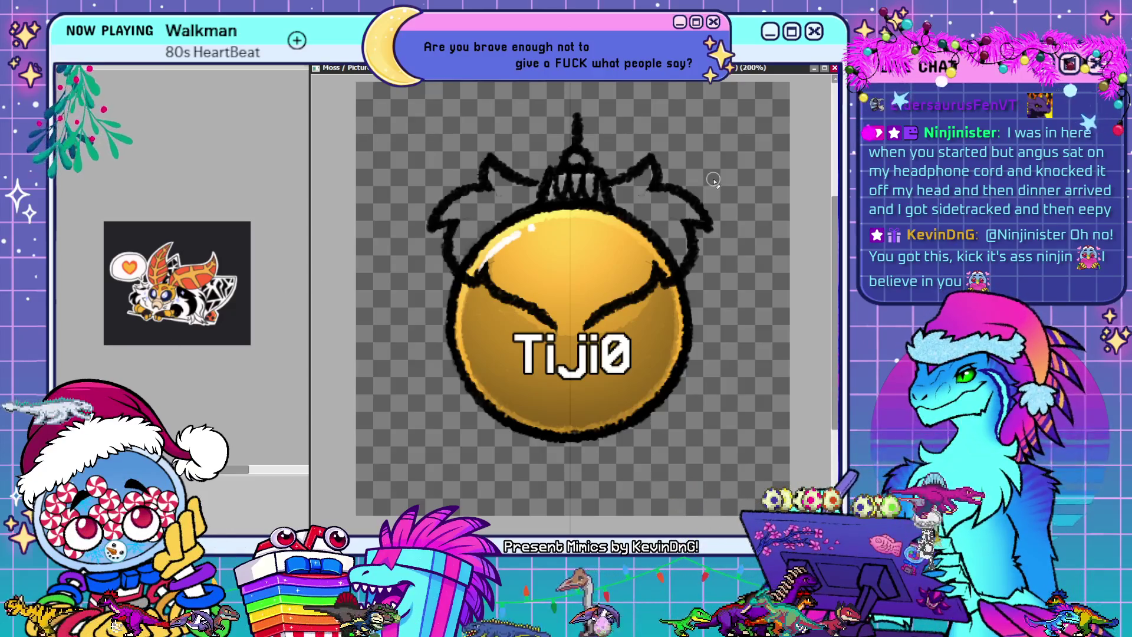
Undo the earlier ear strokes and draw mirrored leaf-shaped ears rising above the ornament's cap
key("ctrl+z")
key("ctrl+z")
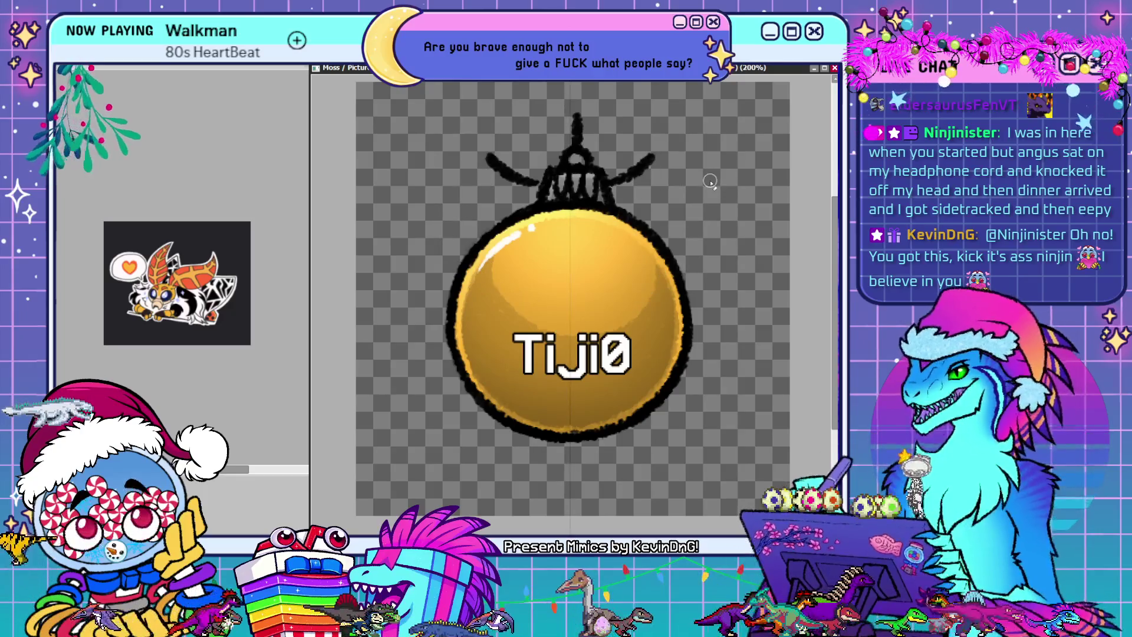
key("ctrl+z")
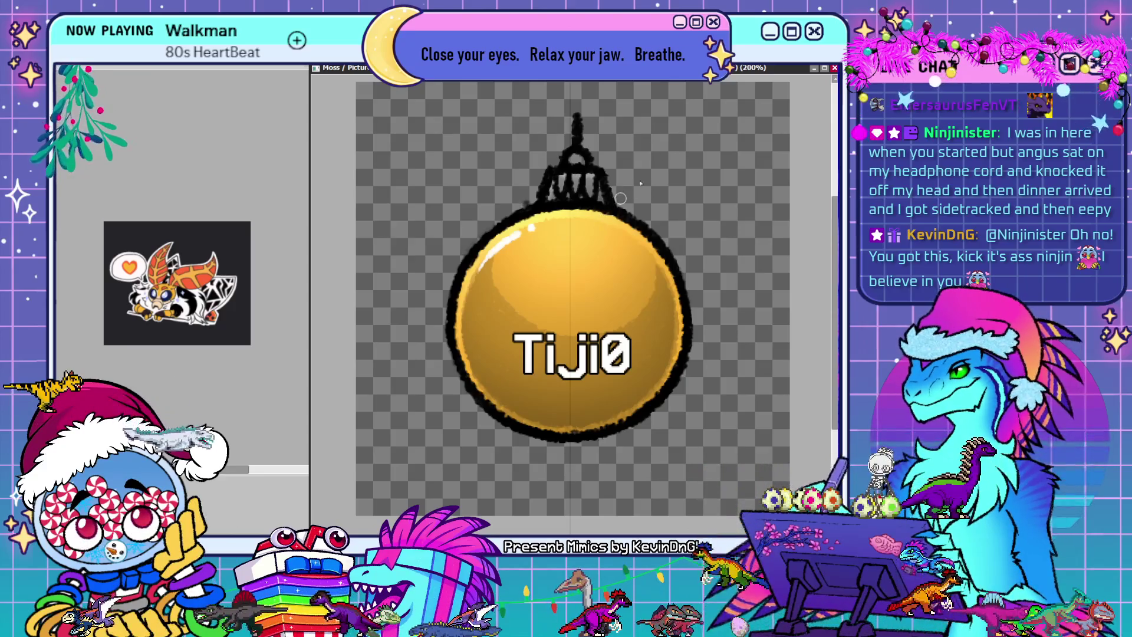
key("ctrl+y")
key("ctrl+y")
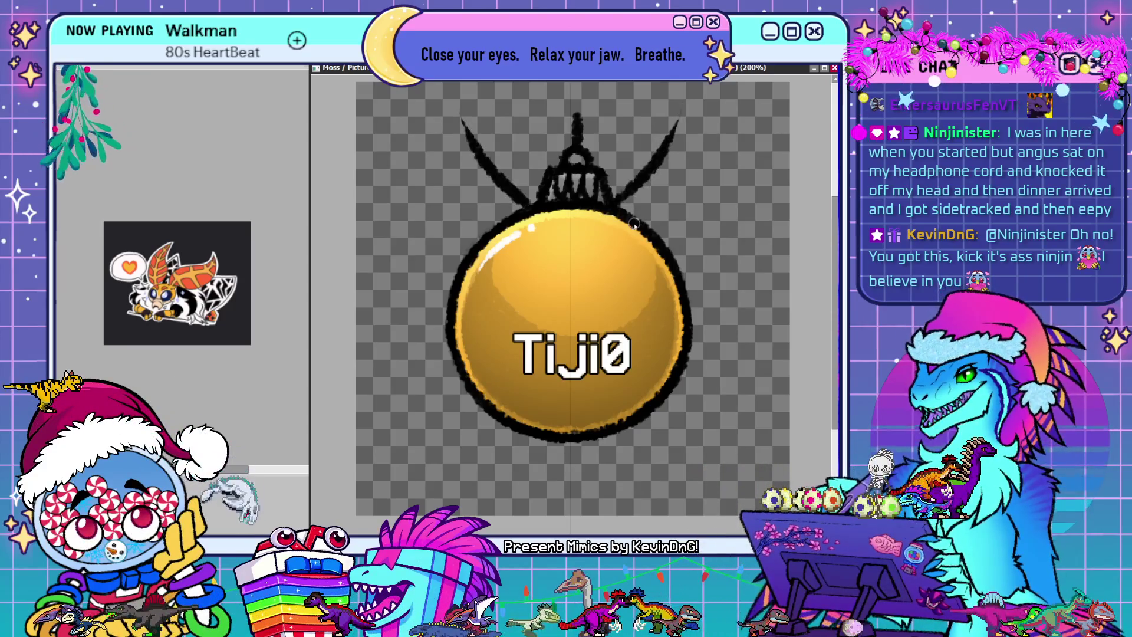
key("ctrl+z")
key("ctrl+z")
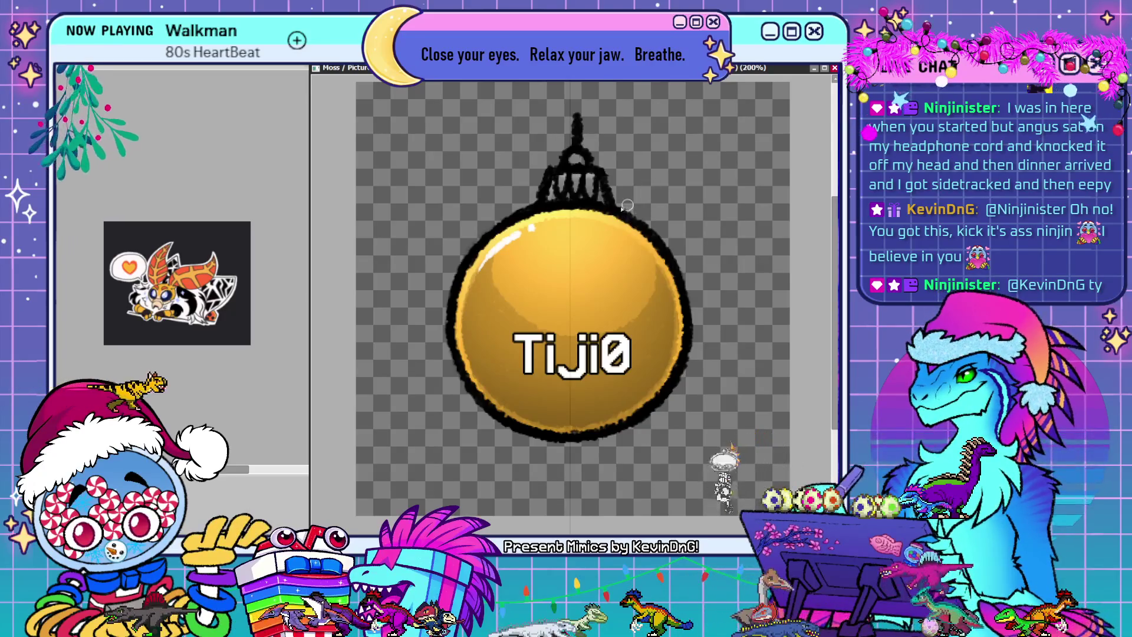
left_click_drag(620, 202, 732, 126)
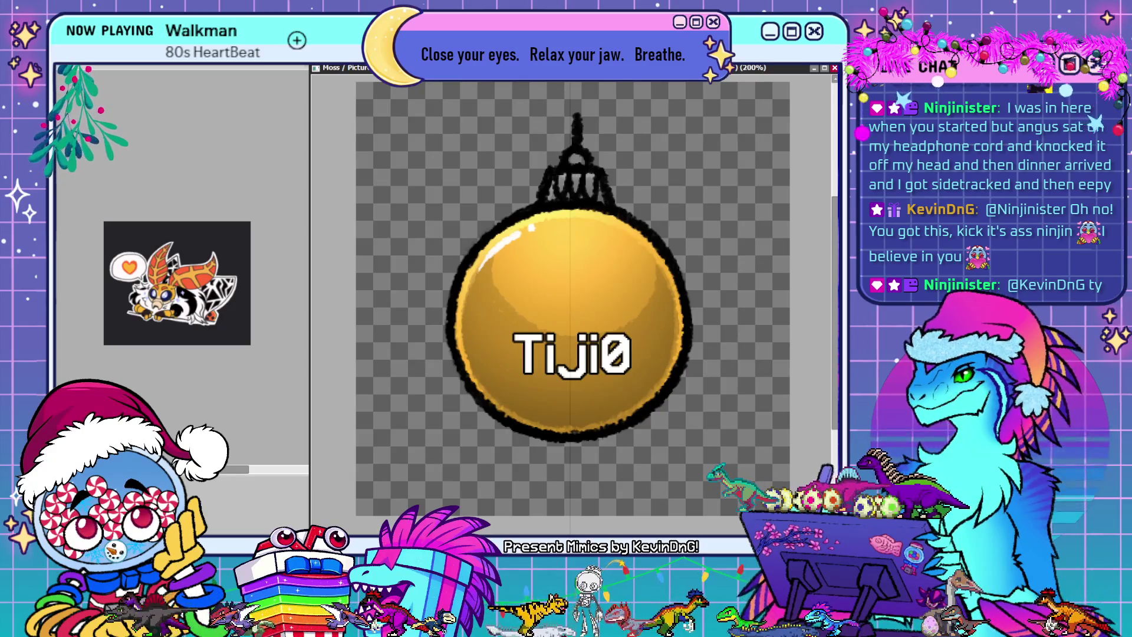
left_click_drag(616, 204, 731, 122)
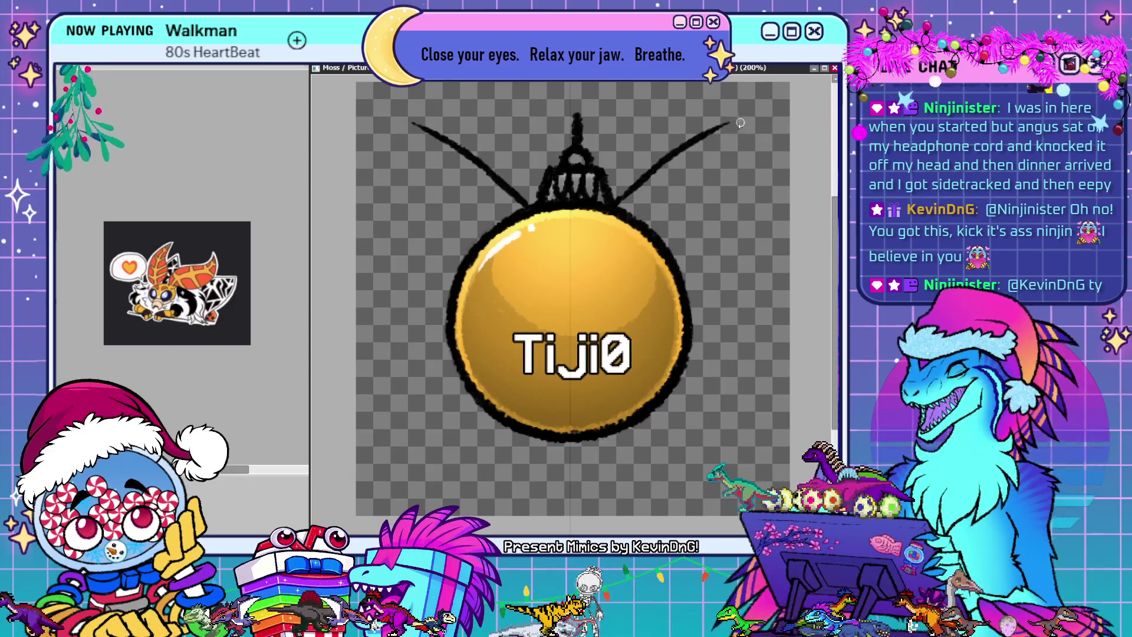
mouse_move(618, 194)
left_mouse_down()
mouse_move(643, 136)
mouse_move(763, 109)
left_mouse_up()
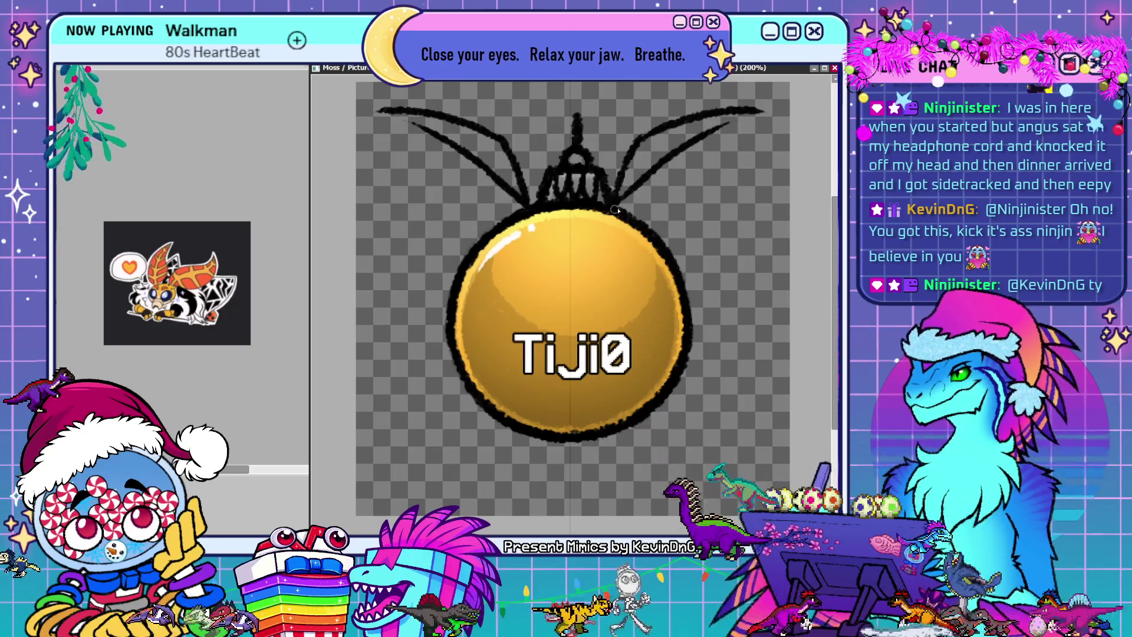
mouse_move(623, 205)
left_mouse_down()
mouse_move(672, 194)
mouse_move(766, 117)
left_mouse_up()
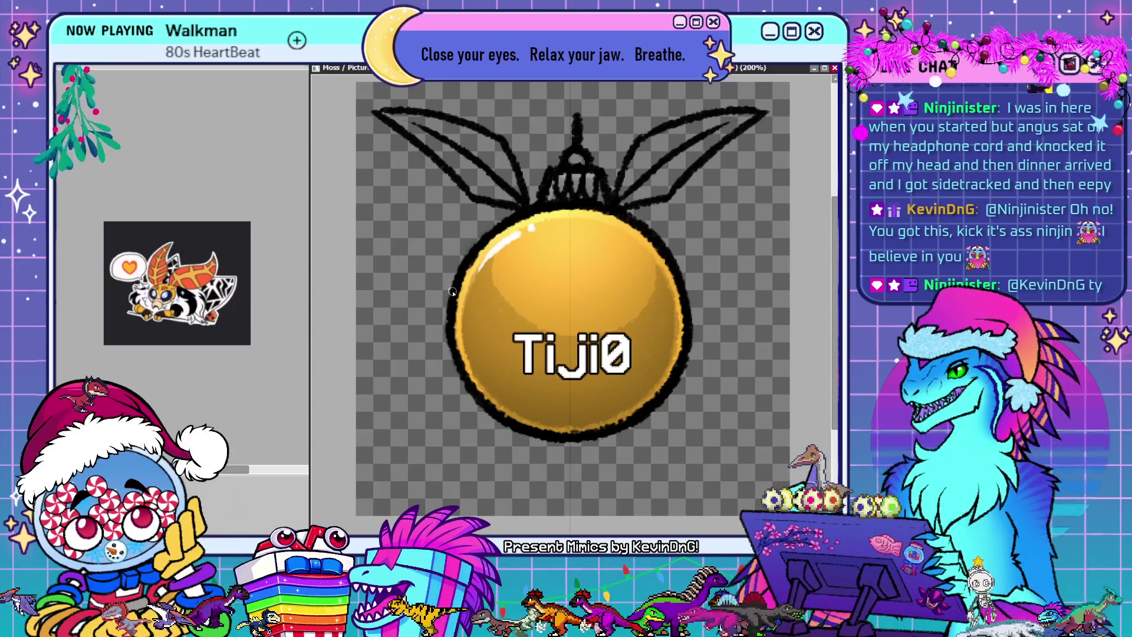
Draw mirrored wing outlines down both sides of the ball, joined into lobes beneath it
mouse_move(456, 277)
left_mouse_down()
mouse_move(396, 437)
mouse_move(399, 466)
left_mouse_up()
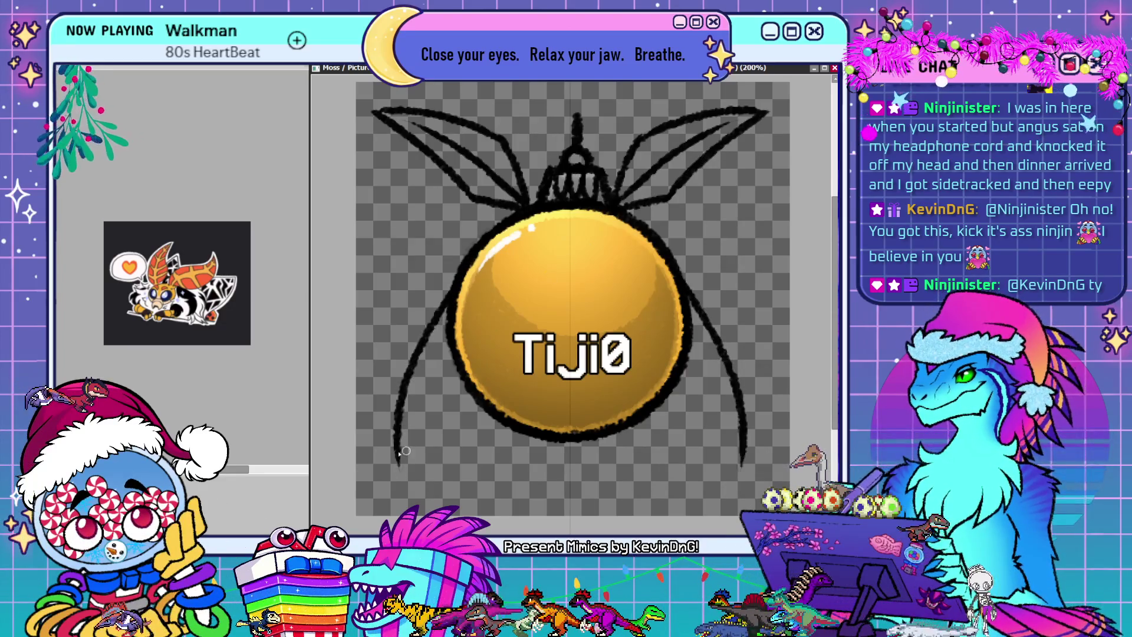
key("ctrl+z")
key("ctrl+z")
mouse_move(463, 262)
left_mouse_down()
mouse_move(388, 367)
mouse_move(389, 479)
mouse_move(400, 486)
mouse_move(499, 422)
left_mouse_up()
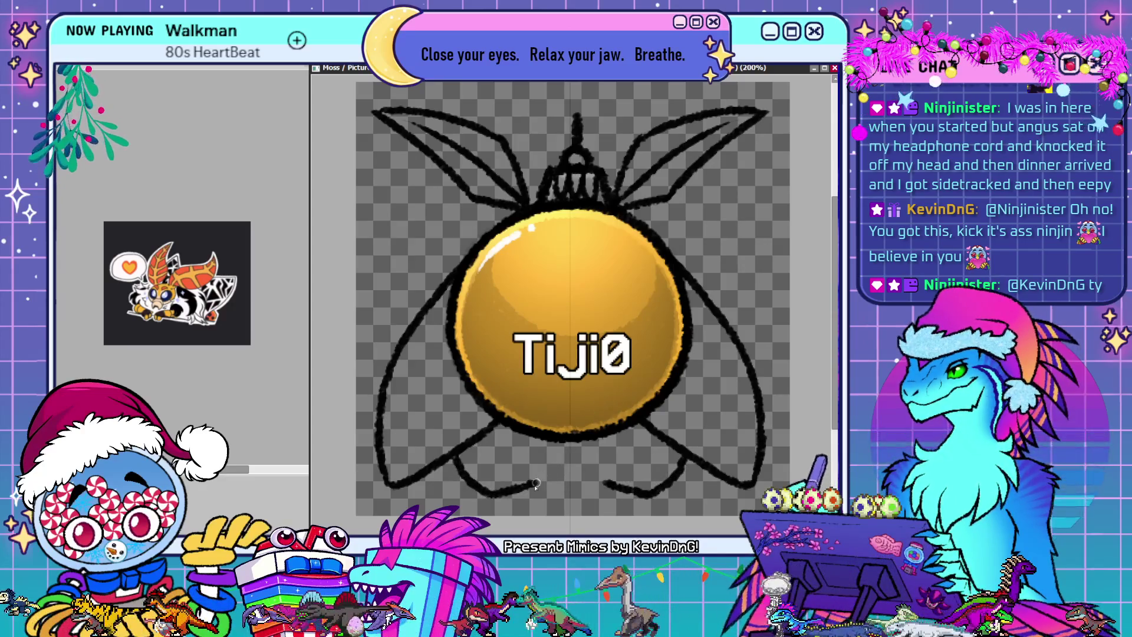
left_click_drag(536, 484, 556, 442)
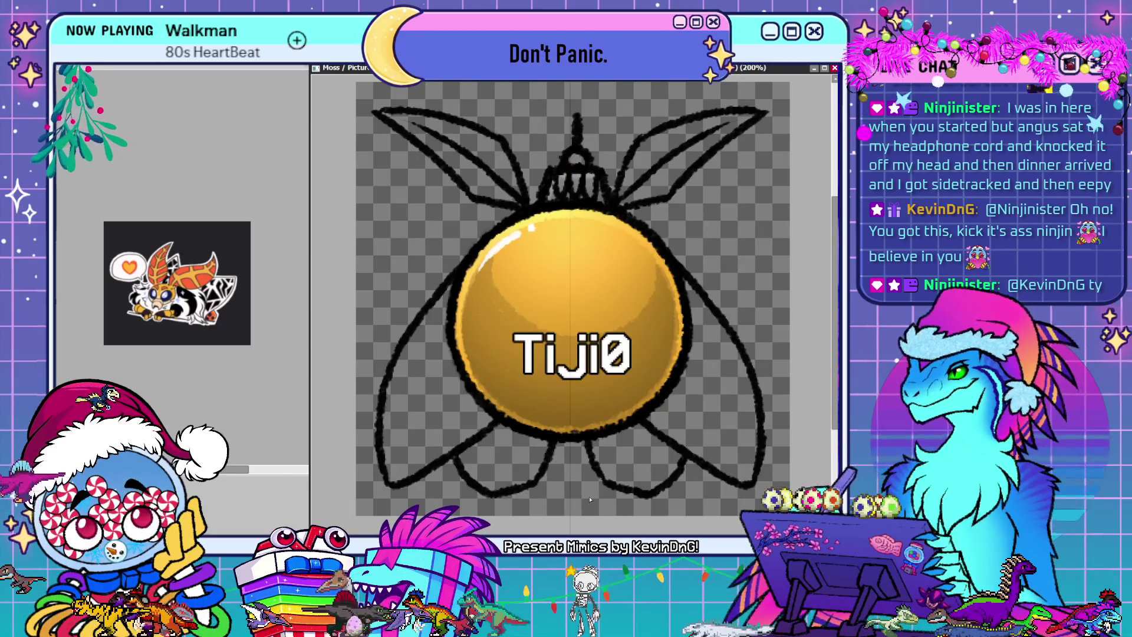
mouse_move(509, 207)
left_mouse_down()
mouse_move(443, 236)
mouse_move(473, 259)
left_mouse_up()
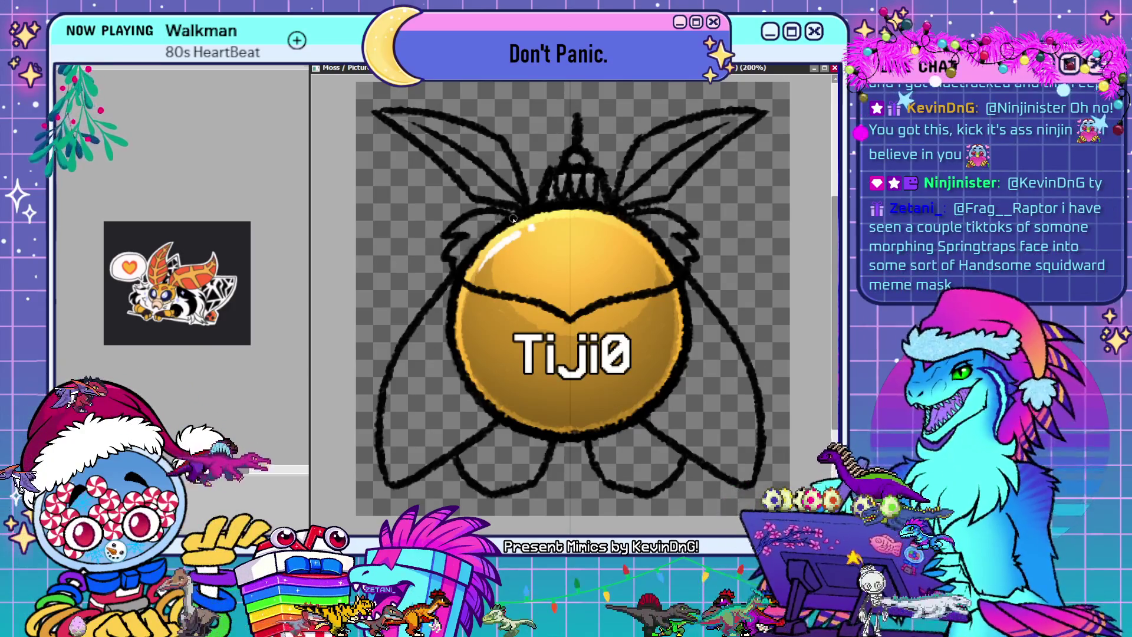
Draw a V line across the top of the ball and paint the middle lower lobe orange
left_click_drag(524, 224, 624, 222)
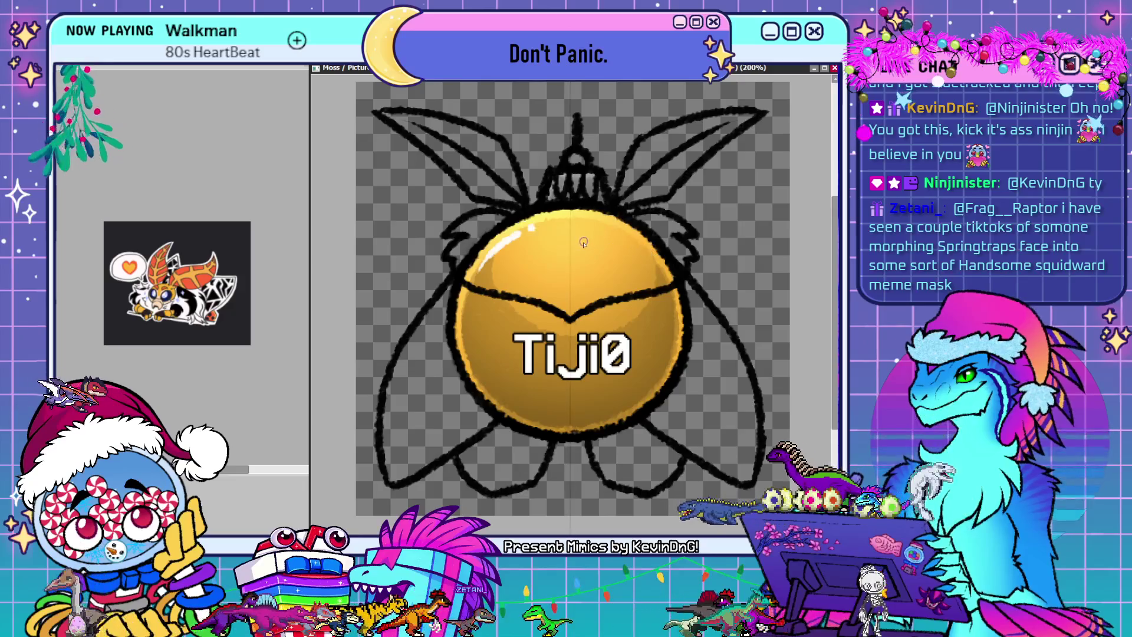
key("ctrl+z")
left_click_drag(524, 224, 620, 219)
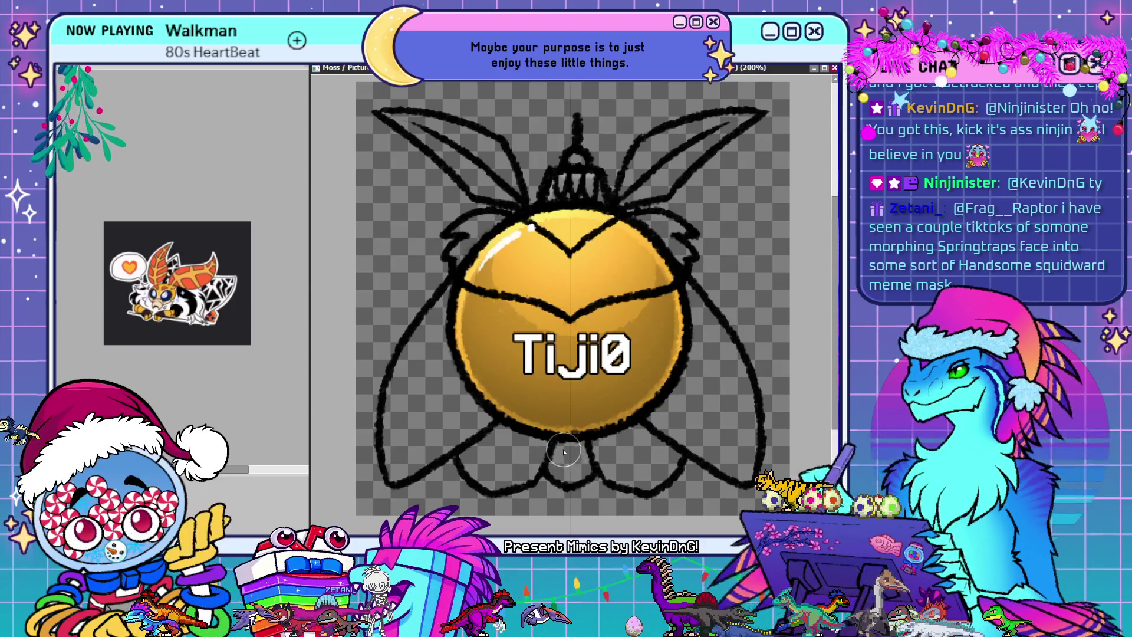
left_click_drag(565, 456, 571, 470)
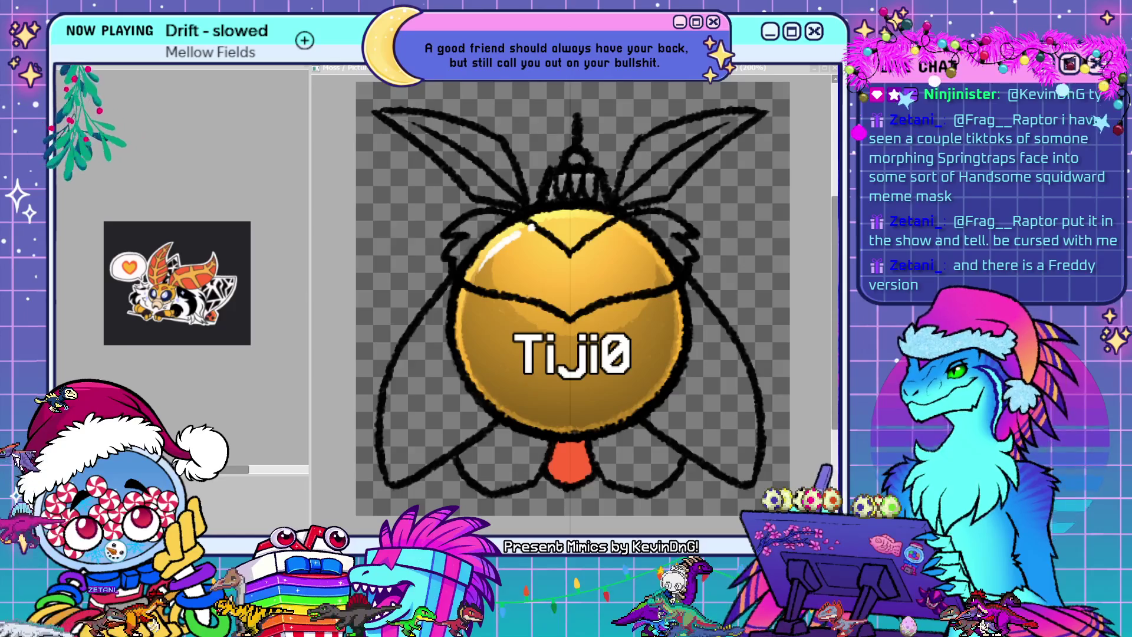
left_click(500, 425)
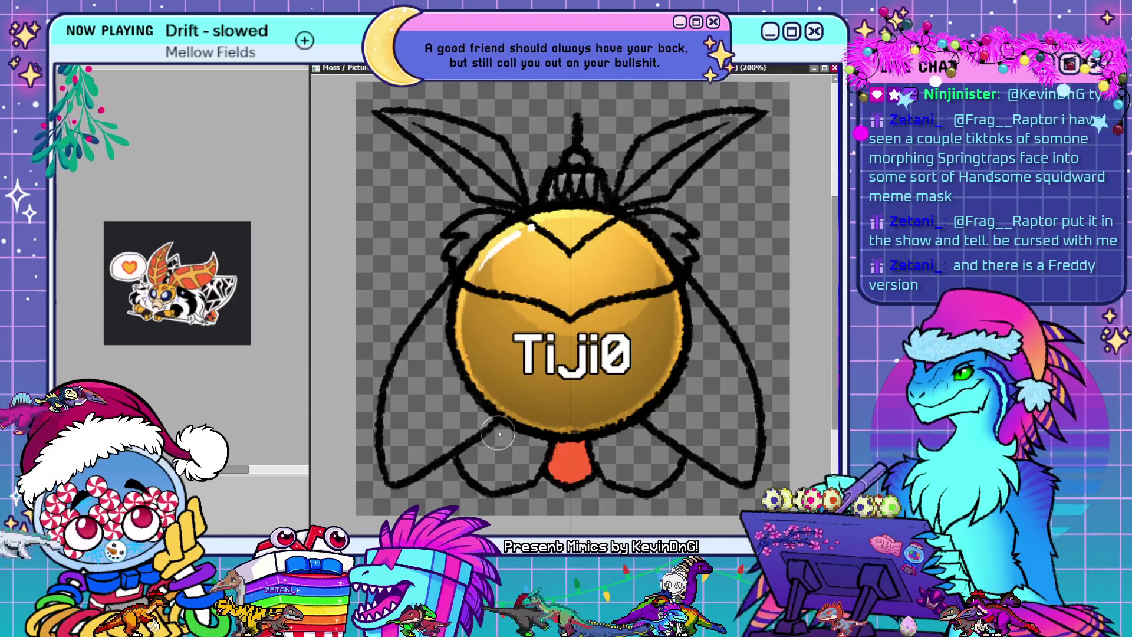
Fill the left and right lower lobes and the gaps beside the middle lobe with orange
left_click_drag(500, 426, 481, 472)
left_click_drag(643, 427, 655, 480)
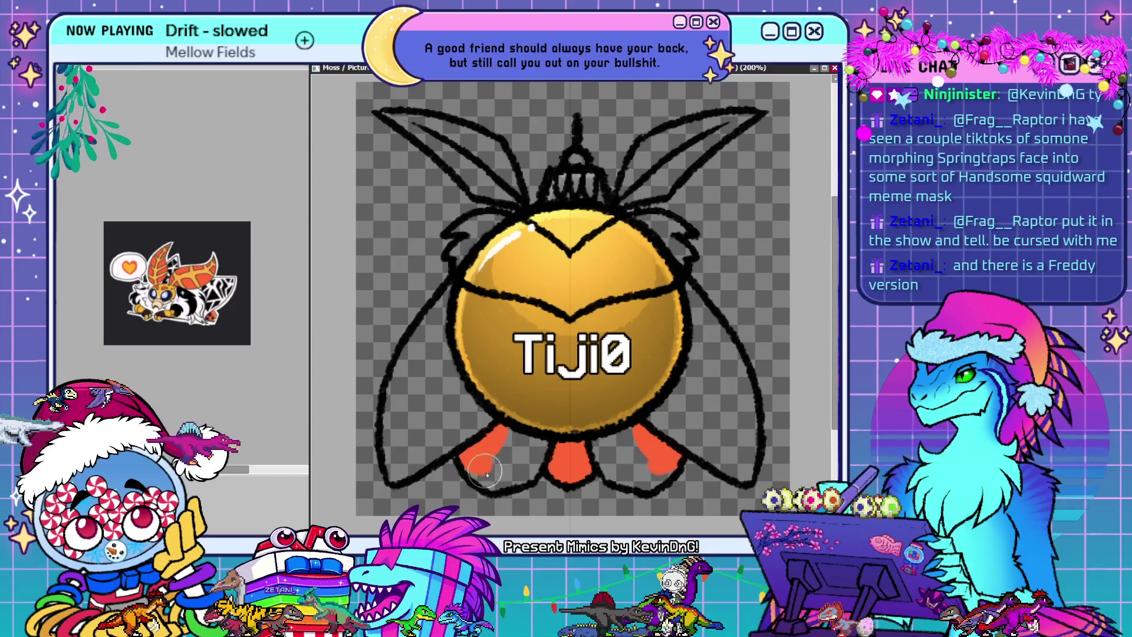
mouse_move(492, 457)
left_mouse_down()
mouse_move(547, 453)
mouse_move(504, 466)
mouse_move(517, 455)
mouse_move(510, 478)
mouse_move(531, 469)
left_mouse_up()
mouse_move(609, 471)
left_mouse_down()
mouse_move(650, 473)
mouse_move(722, 374)
left_mouse_up()
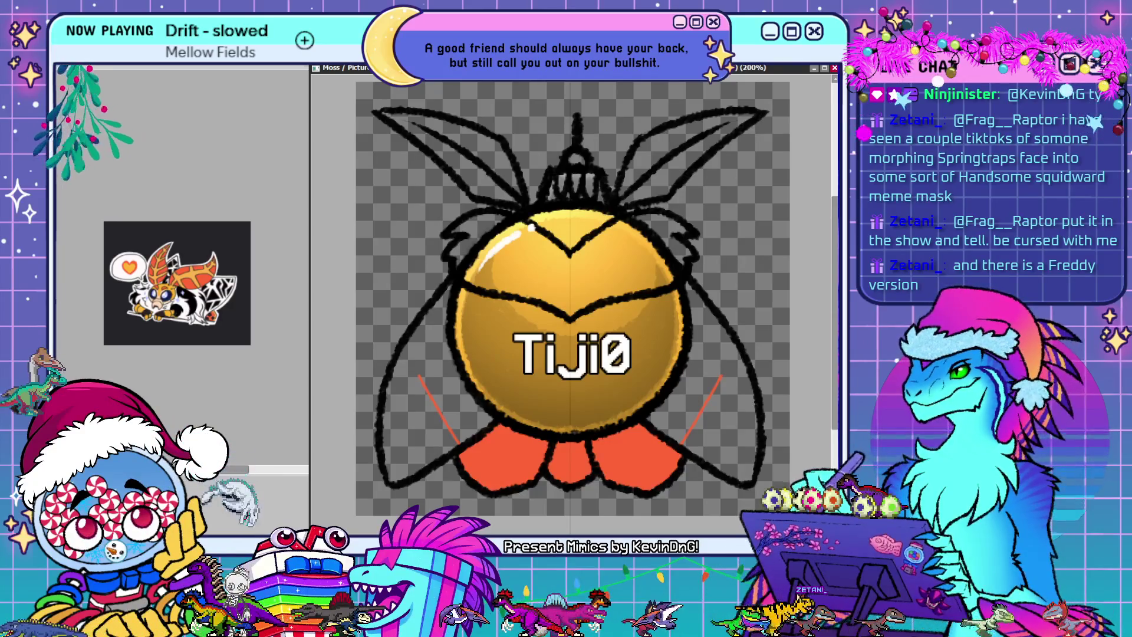
Fill the lower wings and ball sides with white and lighten the bottoms of the orange lobes
mouse_move(451, 283)
left_mouse_down()
mouse_move(441, 322)
mouse_move(452, 374)
left_mouse_up()
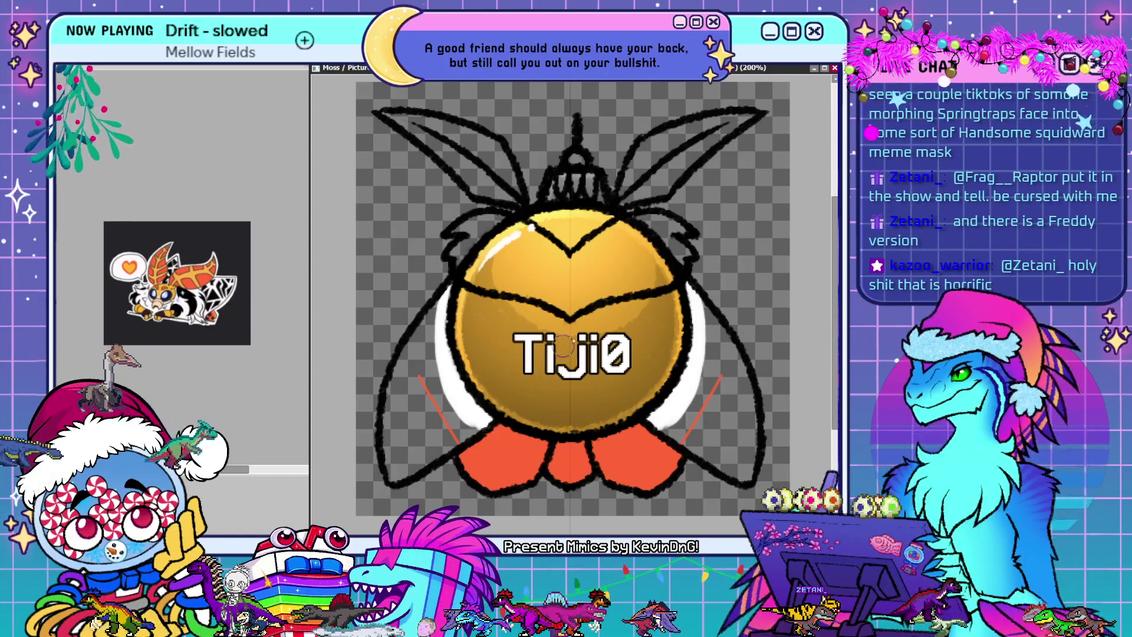
mouse_move(395, 476)
left_mouse_down()
mouse_move(406, 366)
mouse_move(434, 319)
mouse_move(412, 351)
mouse_move(412, 389)
mouse_move(436, 330)
mouse_move(436, 425)
left_mouse_up()
mouse_move(398, 476)
left_mouse_down()
mouse_move(461, 429)
mouse_move(472, 396)
mouse_move(425, 436)
mouse_move(420, 404)
left_mouse_up()
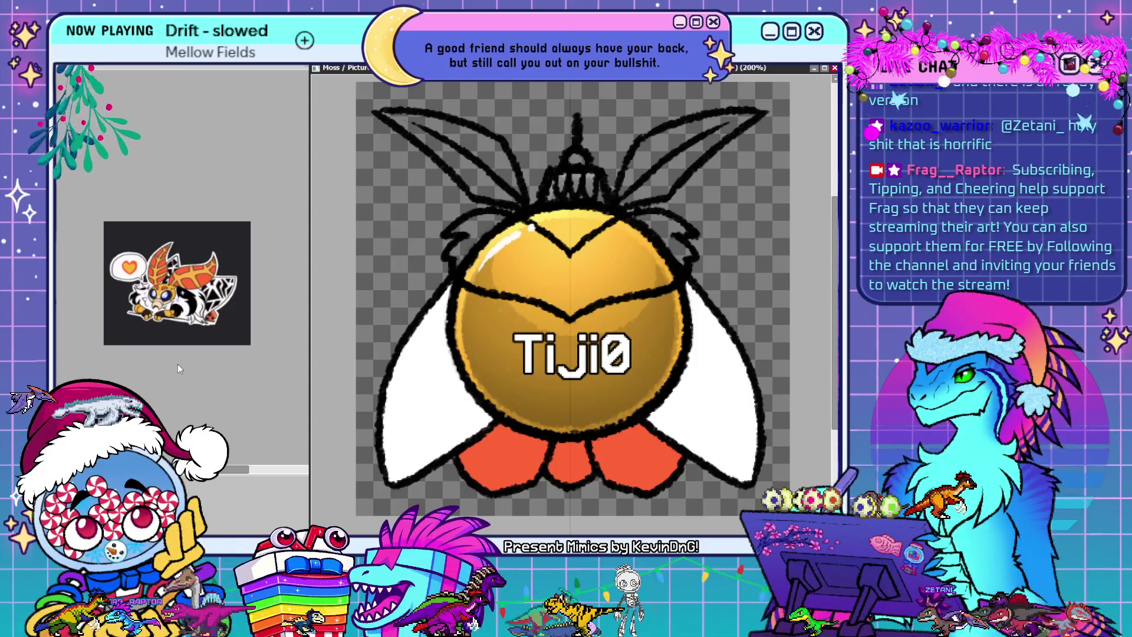
mouse_move(474, 460)
left_mouse_down()
mouse_move(557, 439)
mouse_move(661, 475)
left_mouse_up()
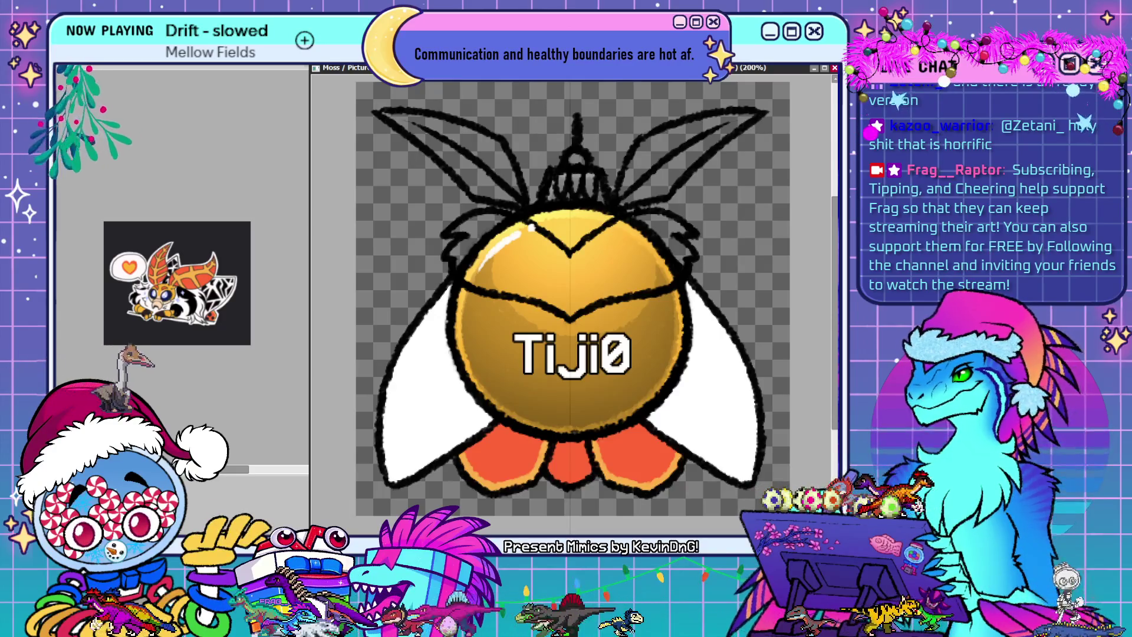
Paint white fur over the gold above the V line and on the ball's upper left
mouse_move(557, 258)
left_mouse_down()
mouse_move(667, 225)
mouse_move(649, 223)
left_mouse_up()
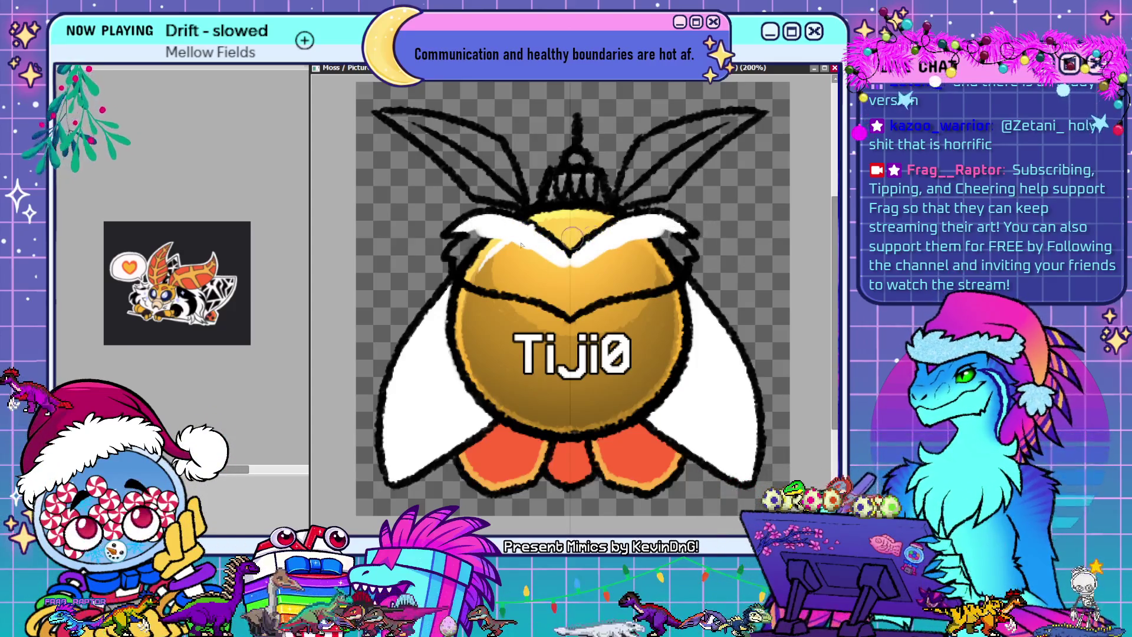
mouse_move(498, 241)
left_mouse_down()
mouse_move(471, 233)
mouse_move(531, 272)
mouse_move(508, 244)
left_mouse_up()
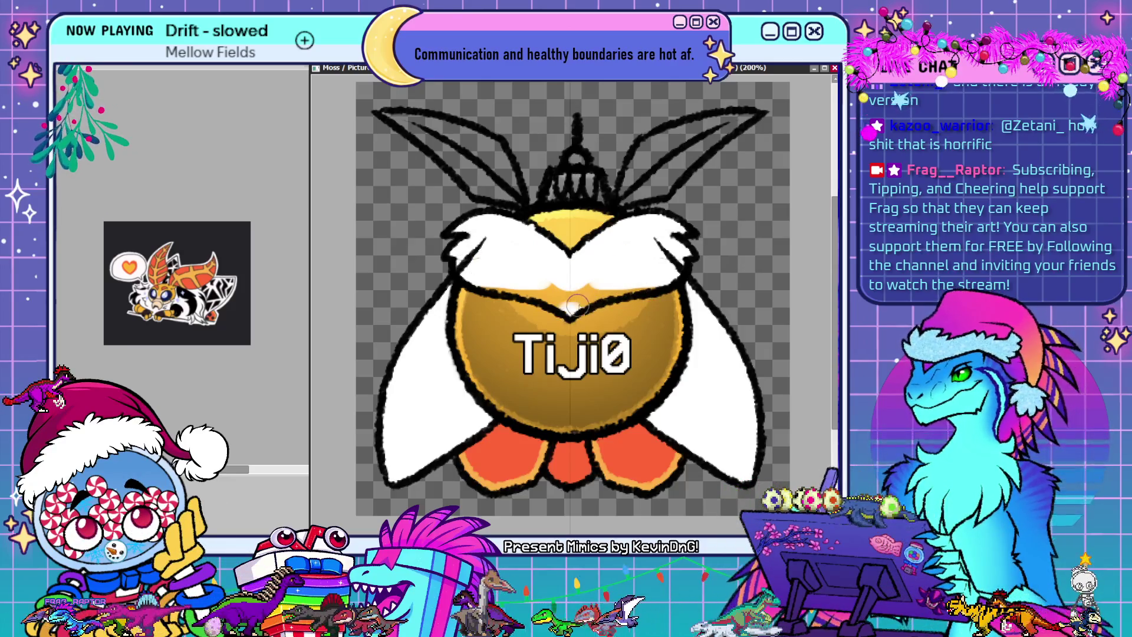
left_click_drag(577, 305, 570, 296)
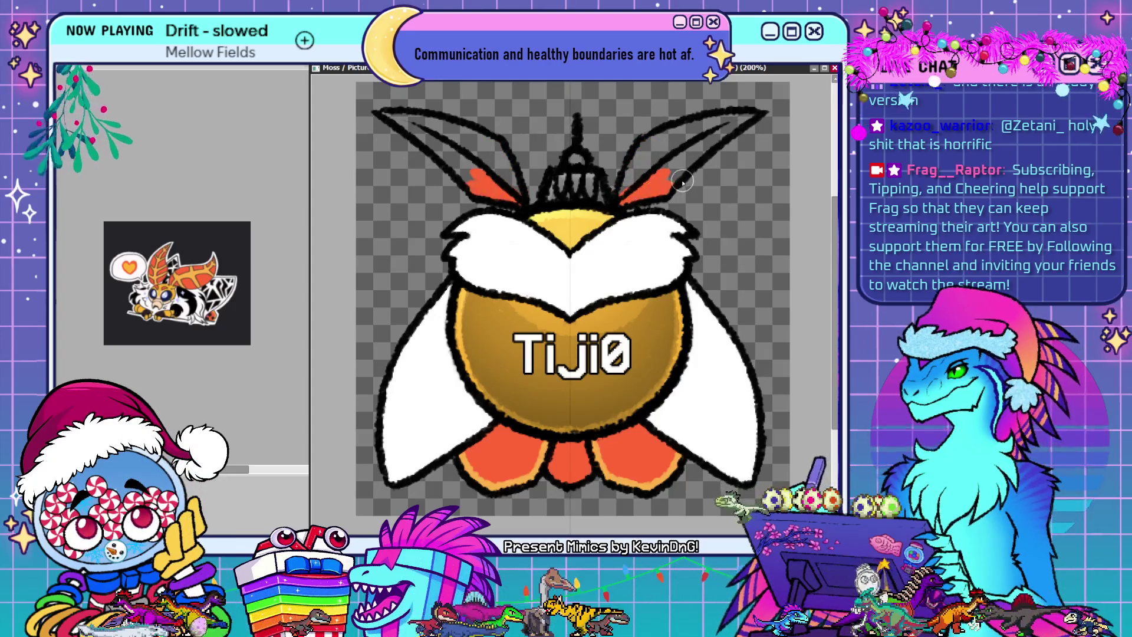
Fill both mirrored ears with orange and add a lighter orange leaf vein along them
left_click_drag(682, 181, 729, 136)
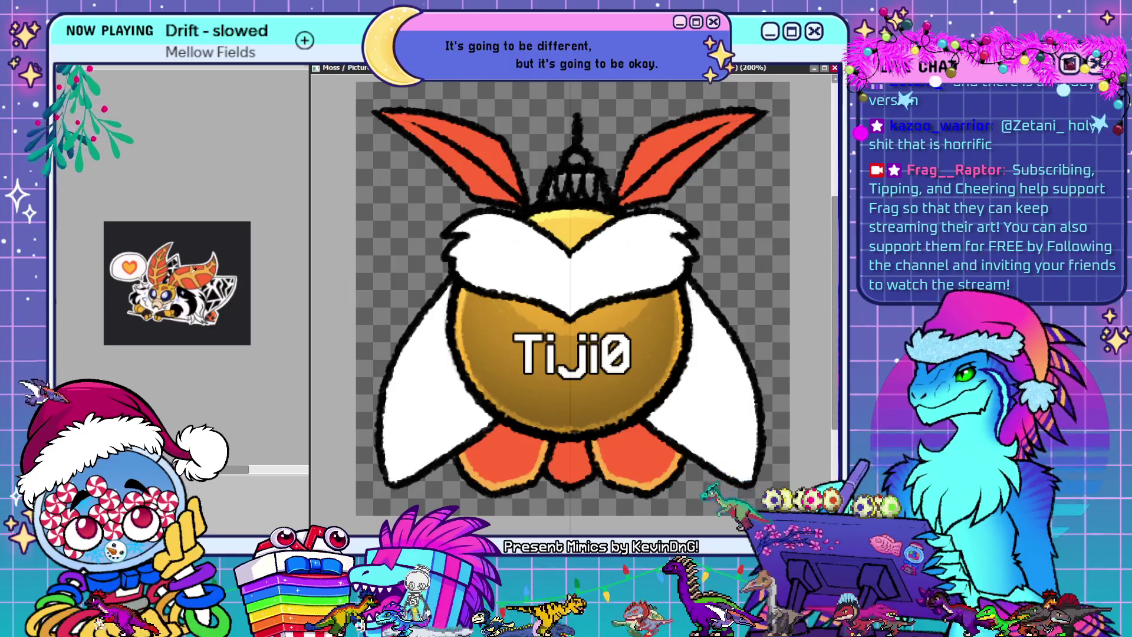
left_click_drag(622, 201, 737, 120)
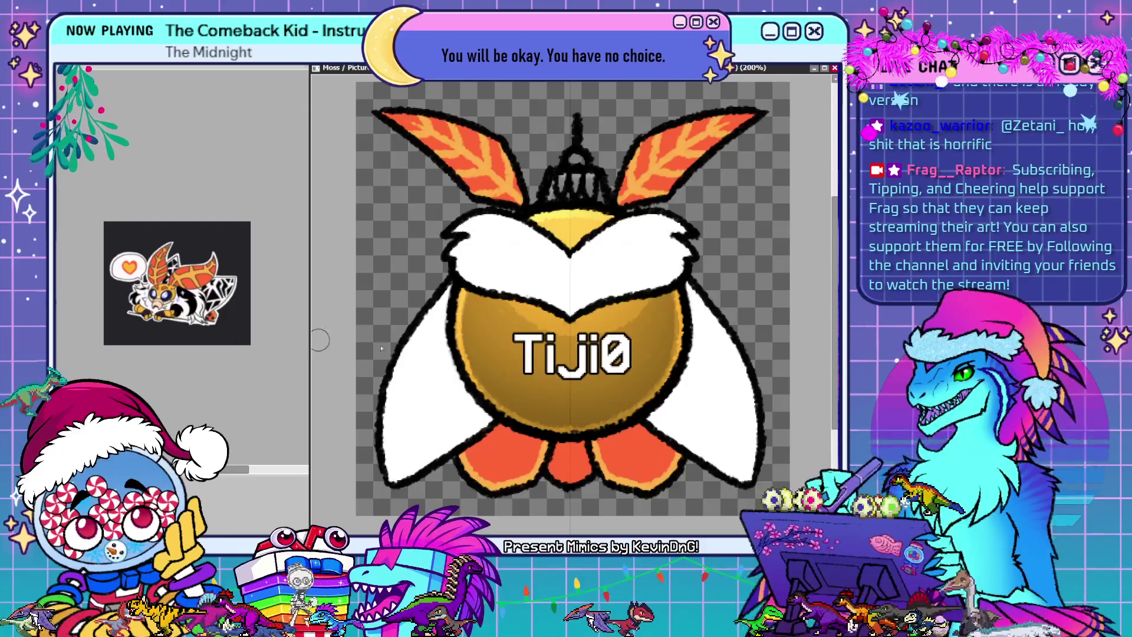
Paint dark spots on both lower orange wings and bring back the hidden wing pattern
mouse_move(490, 459)
left_mouse_down()
mouse_move(529, 459)
mouse_move(500, 472)
mouse_move(519, 454)
left_mouse_up()
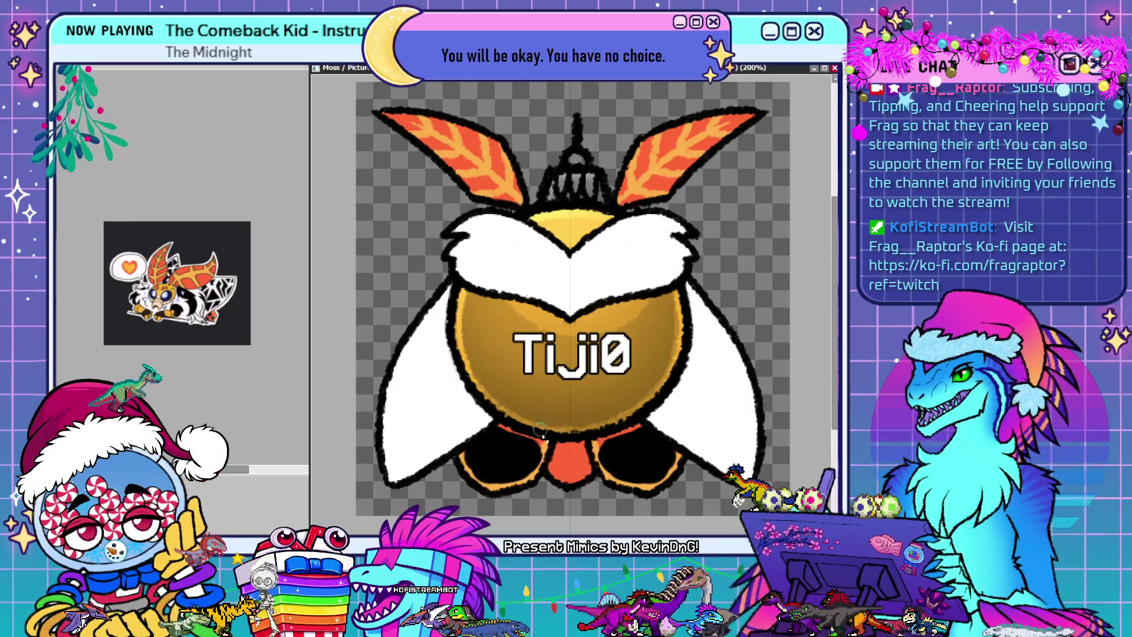
key("ctrl+z")
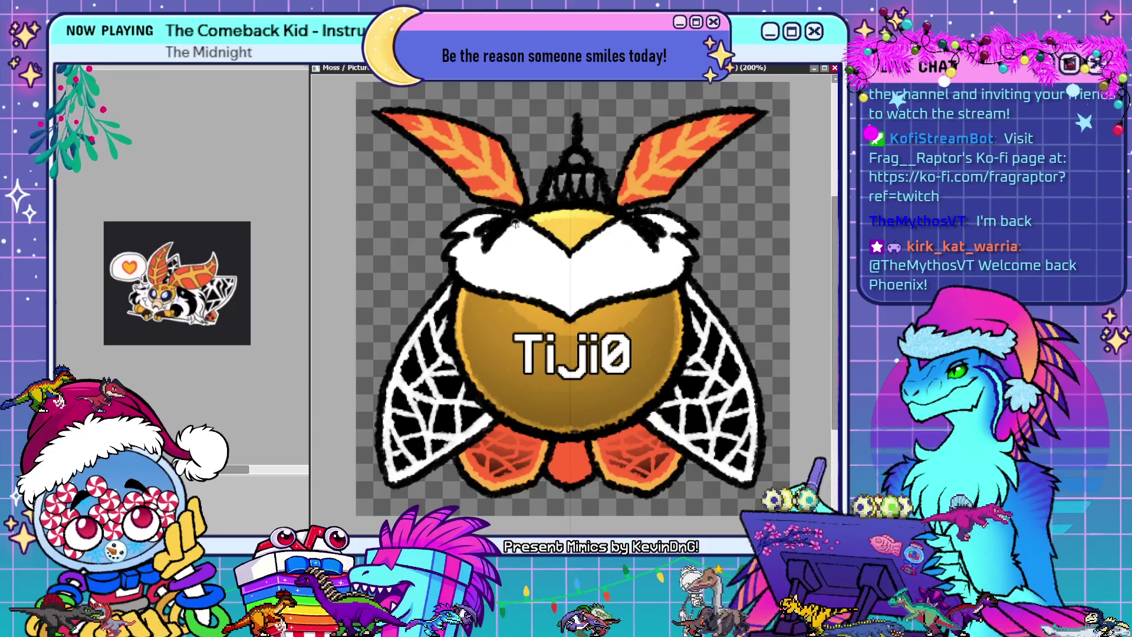
Draw black eye-outline markings on the left side of the white head
mouse_move(513, 223)
left_mouse_down()
mouse_move(496, 248)
mouse_move(496, 272)
mouse_move(512, 282)
left_mouse_up()
mouse_move(478, 241)
left_mouse_down()
mouse_move(491, 233)
mouse_move(493, 246)
left_mouse_up()
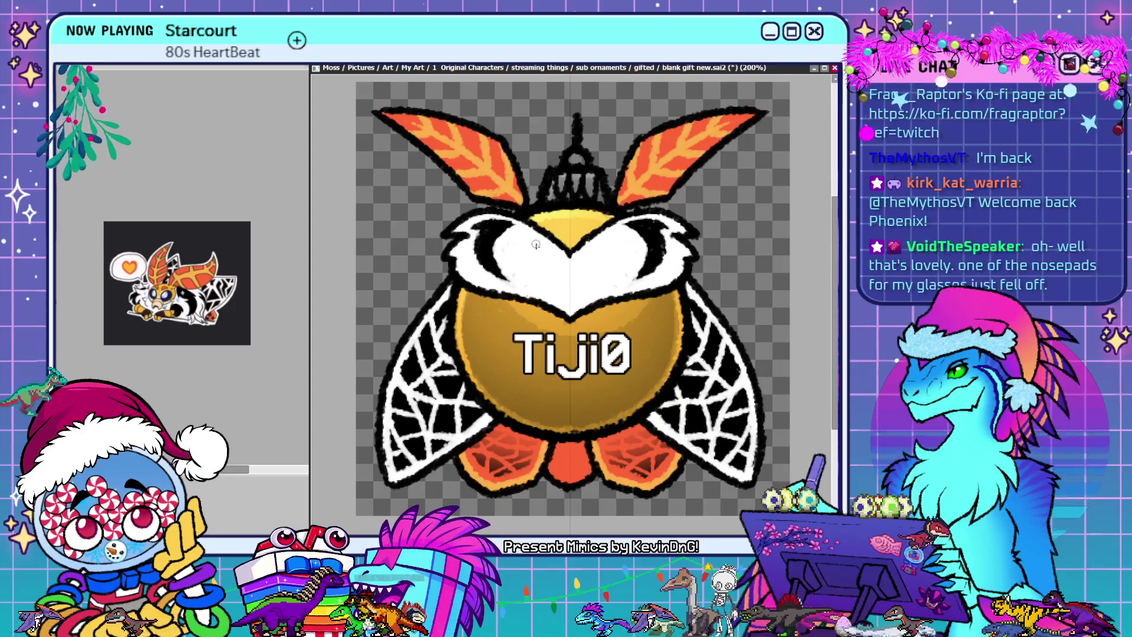
Thicken the black V-shaped eye markings, then brush a red curved band across the orb above TijiO
left_click_drag(536, 244, 562, 300)
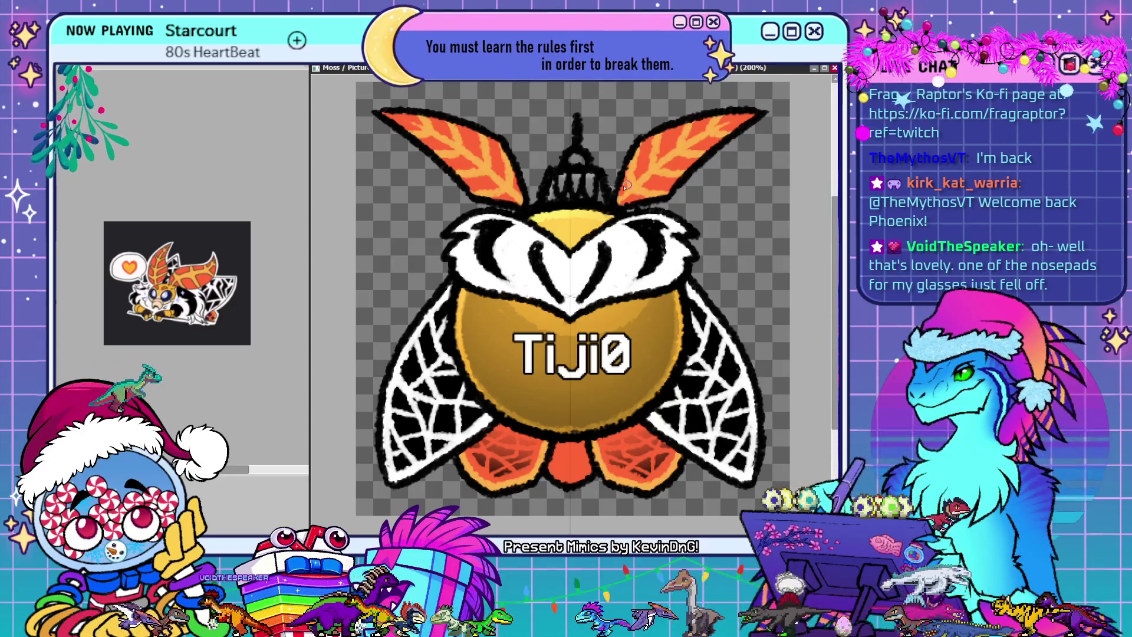
left_click_drag(534, 245, 530, 272)
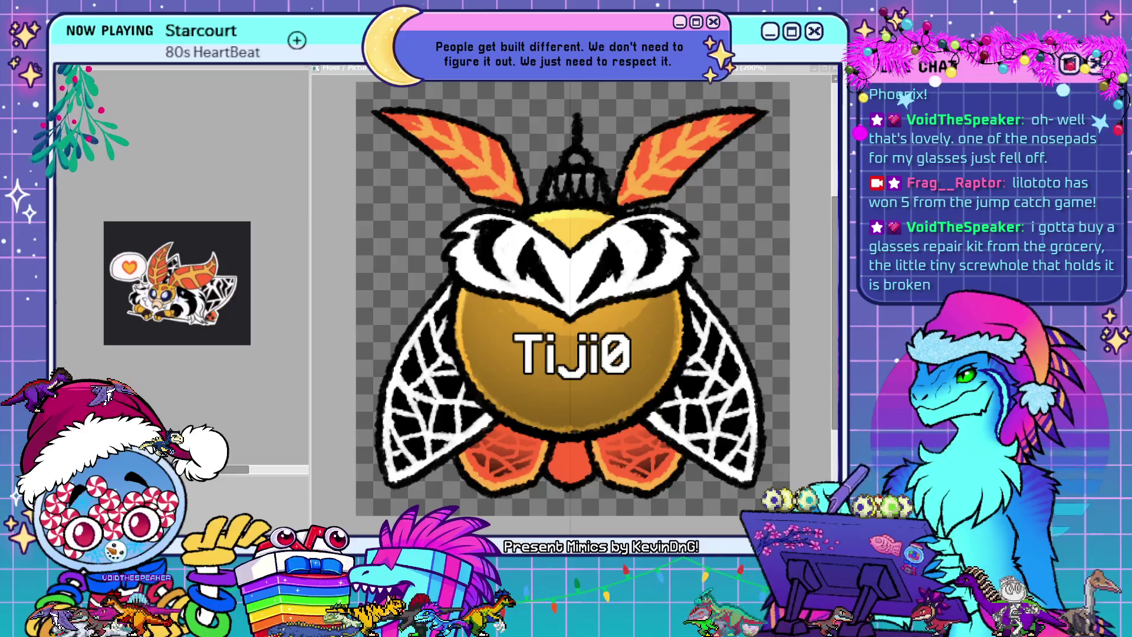
key("alt+Tab")
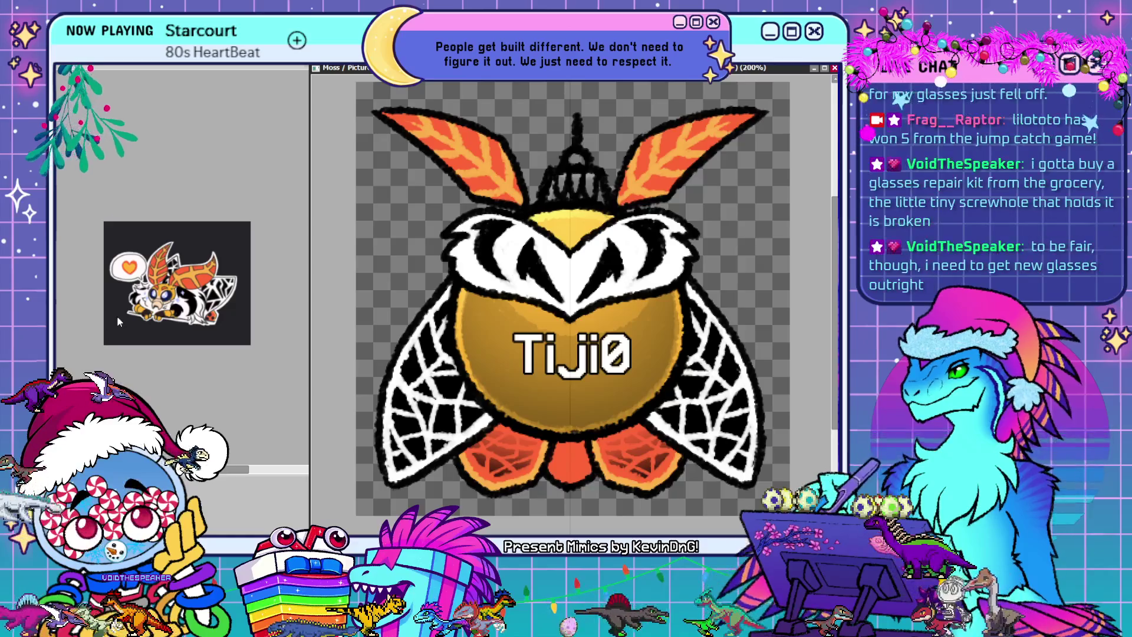
left_click_drag(463, 318, 679, 316)
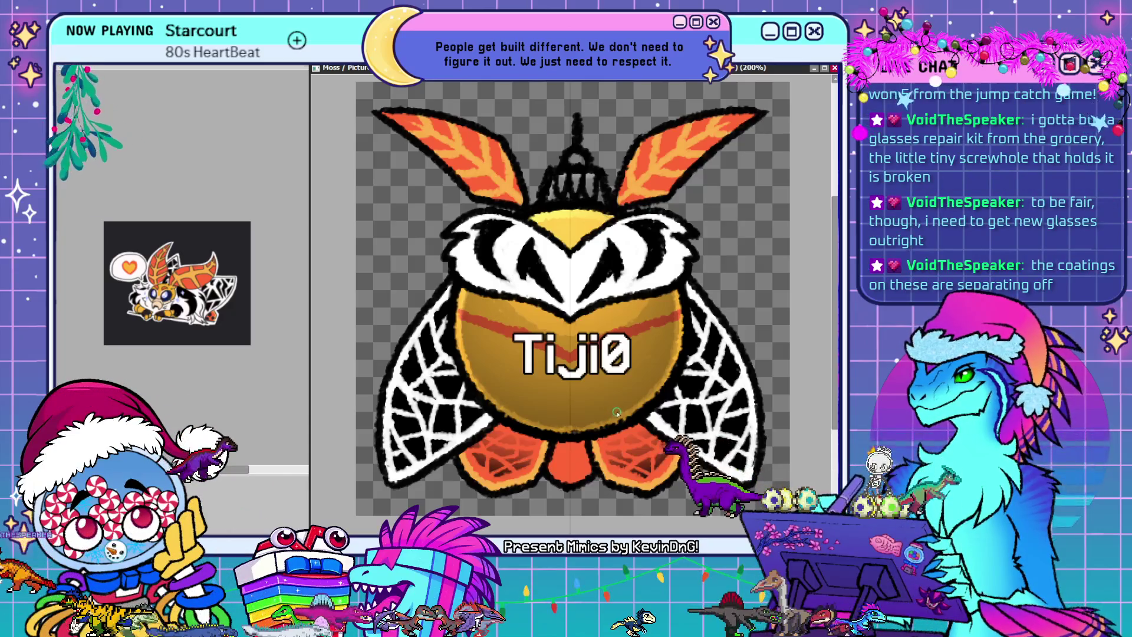
Cover the orb's gold bands with dark red, redoing the overpaint after one undo
mouse_move(610, 313)
left_mouse_down()
mouse_move(549, 312)
mouse_move(612, 311)
left_mouse_up()
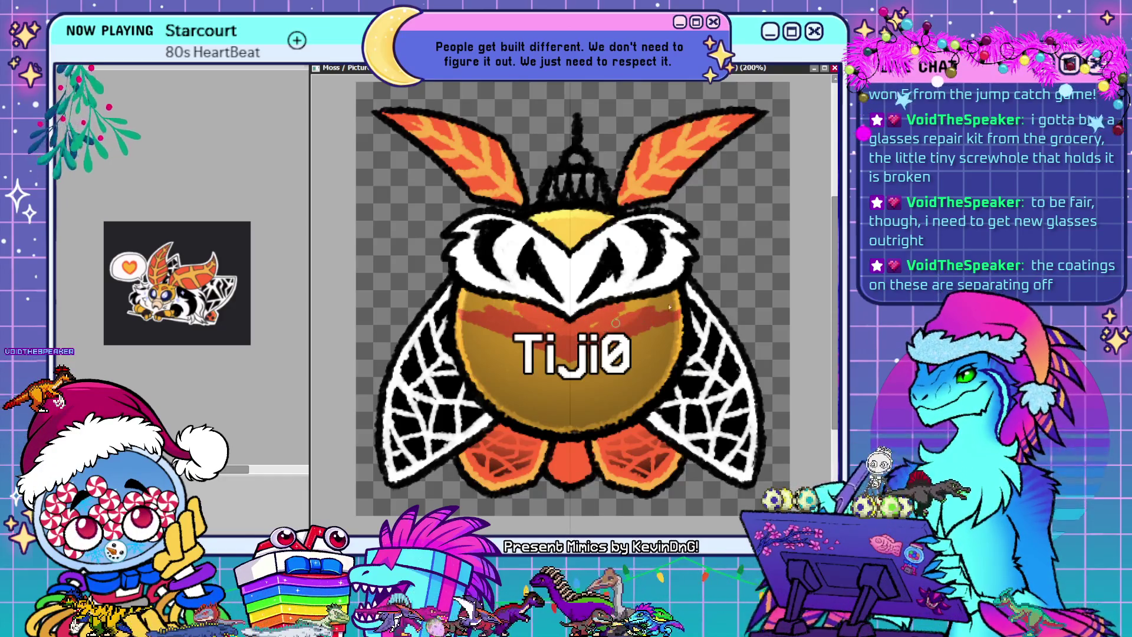
left_click_drag(615, 322, 630, 304)
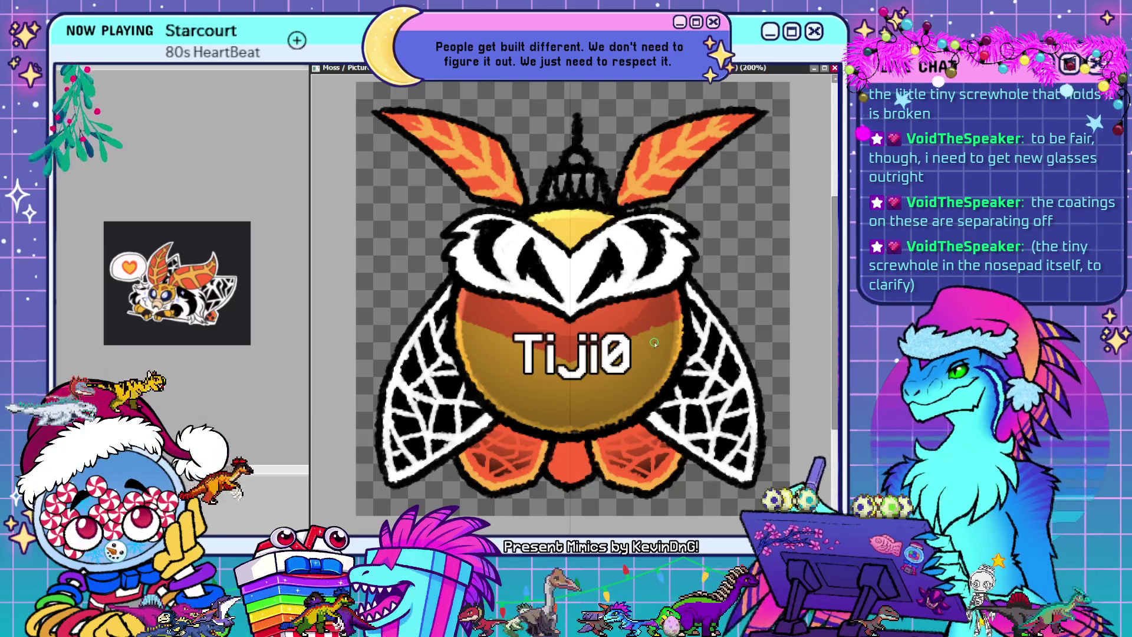
mouse_move(653, 387)
left_mouse_down()
mouse_move(487, 412)
mouse_move(651, 392)
mouse_move(617, 387)
mouse_move(530, 422)
mouse_move(618, 420)
left_mouse_up()
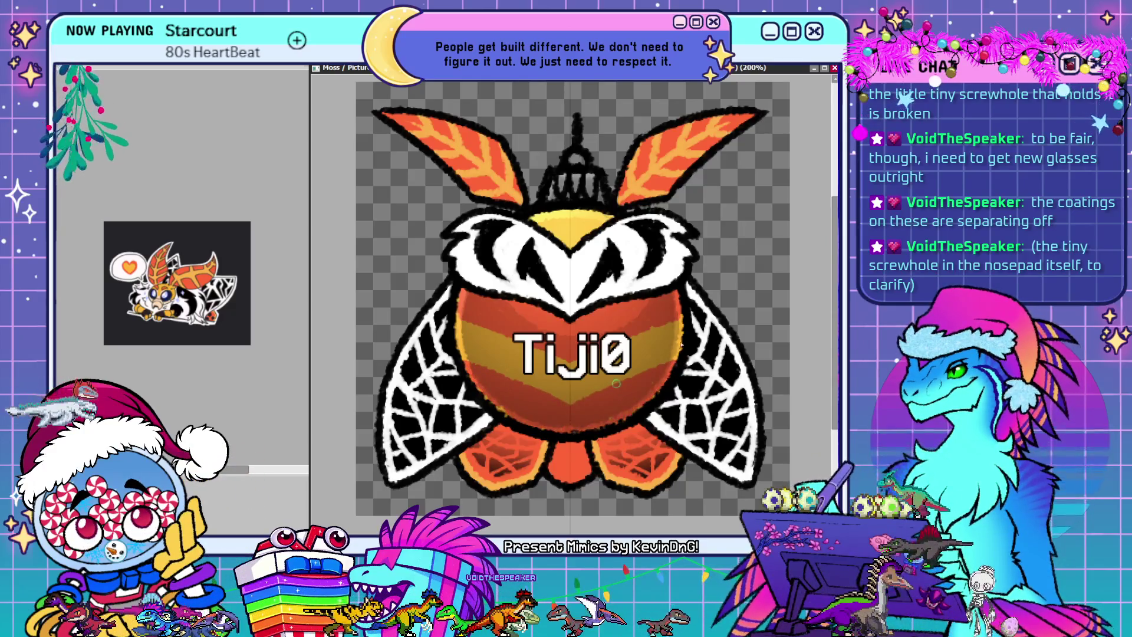
mouse_move(571, 308)
left_mouse_down()
mouse_move(661, 354)
mouse_move(649, 331)
left_mouse_up()
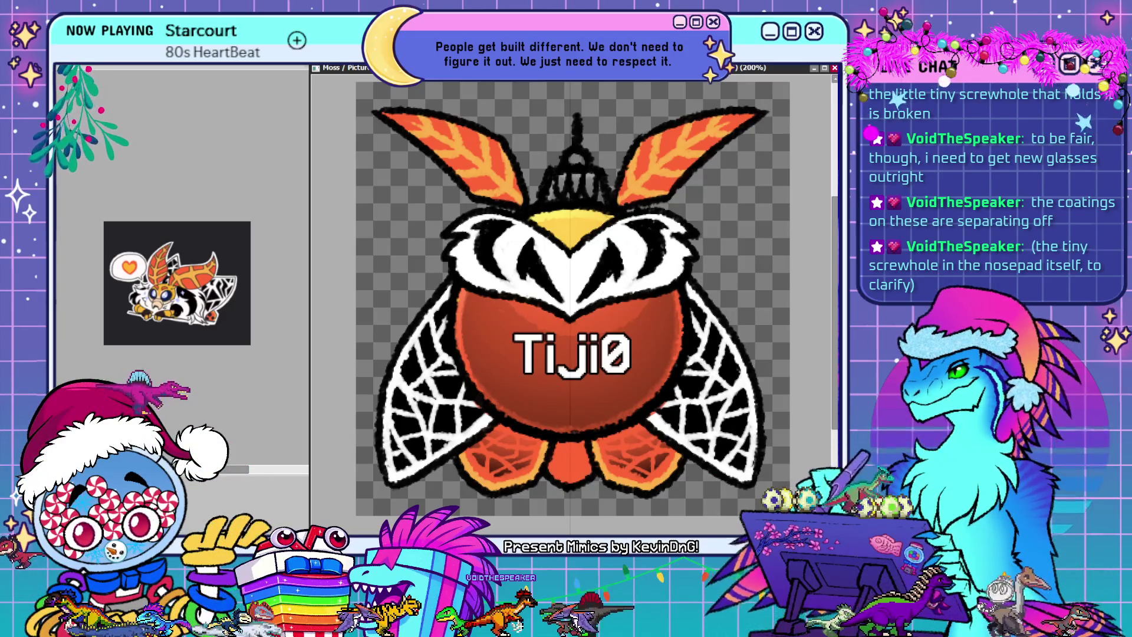
key("ctrl+z")
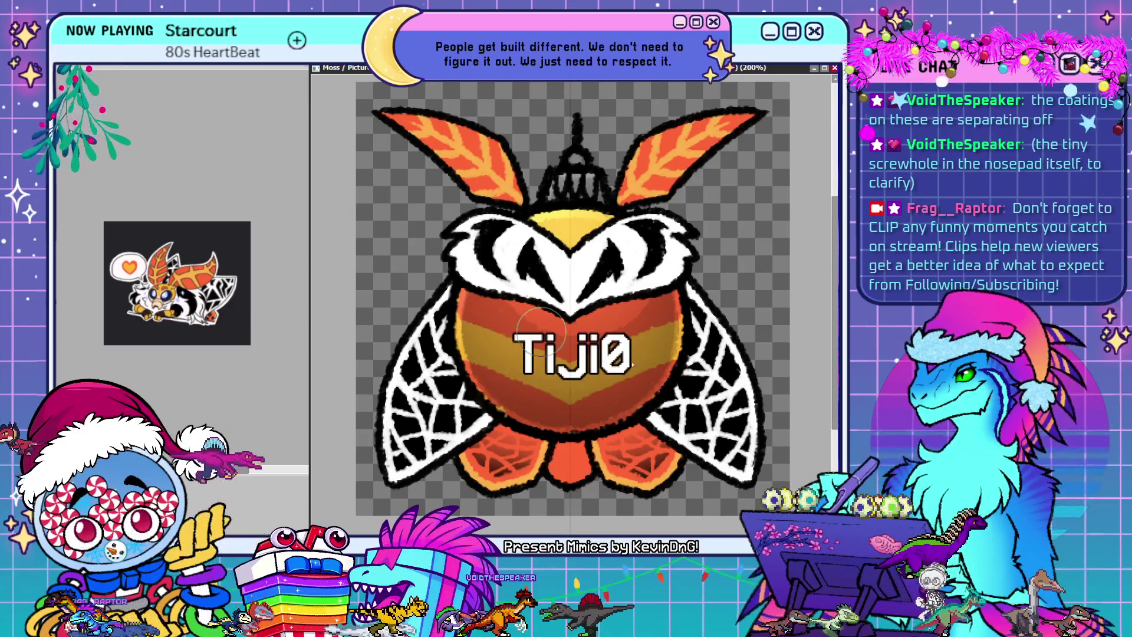
mouse_move(607, 408)
left_mouse_down()
mouse_move(655, 353)
mouse_move(643, 328)
mouse_move(663, 323)
mouse_move(658, 354)
mouse_move(696, 307)
left_mouse_up()
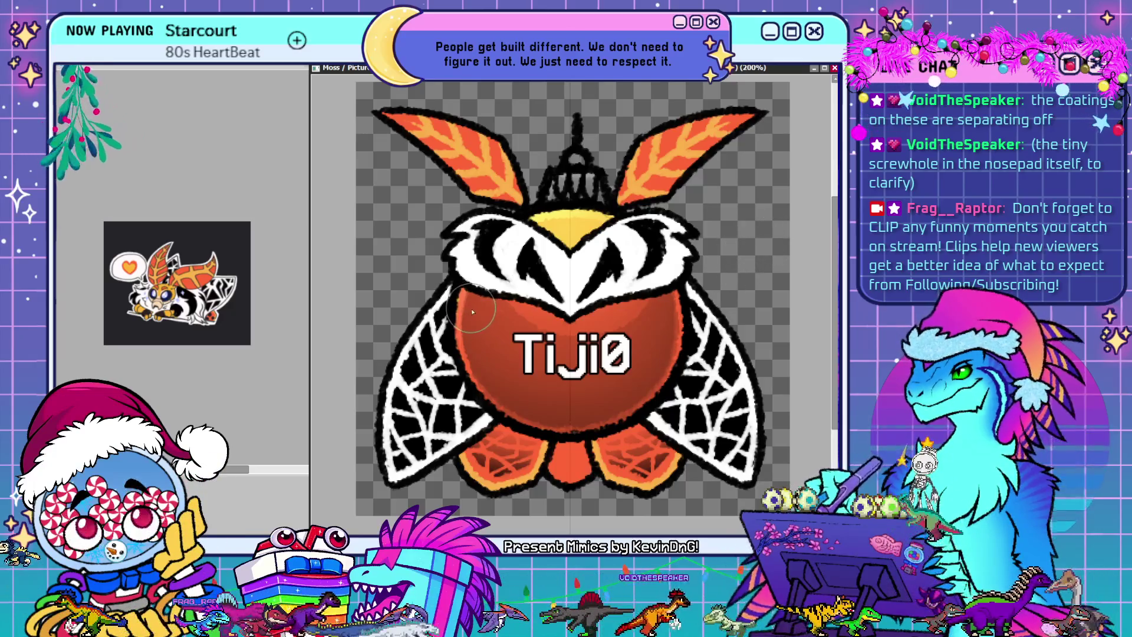
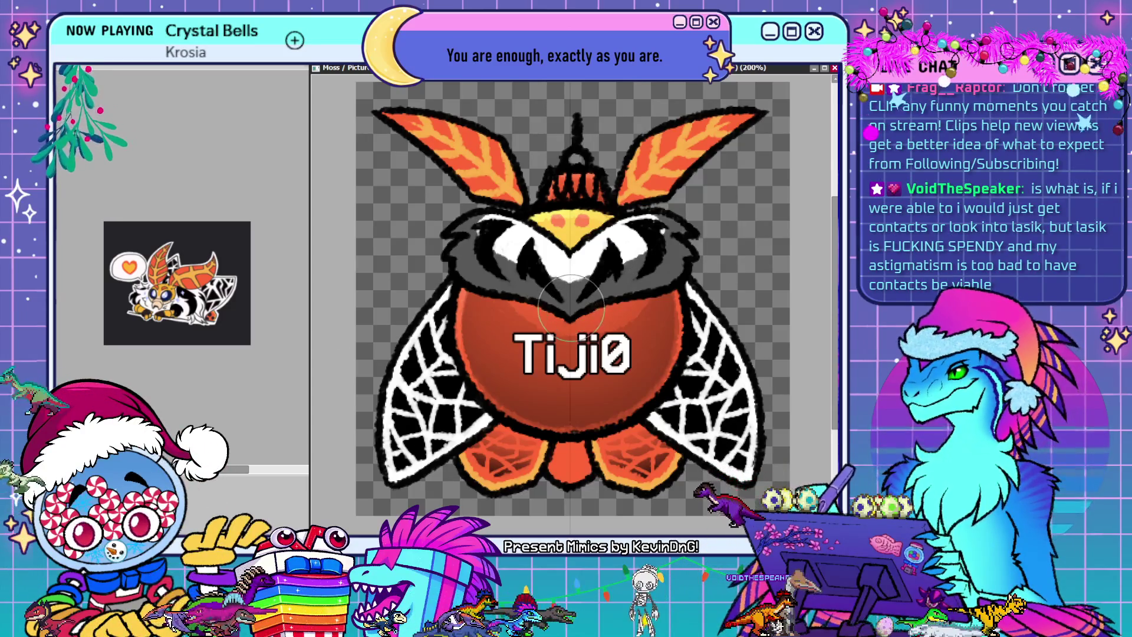
Airbrush soft grey shading across the white face mask between the moth's eyes
mouse_move(495, 254)
left_mouse_down()
mouse_move(643, 259)
mouse_move(449, 248)
mouse_move(640, 221)
left_mouse_up()
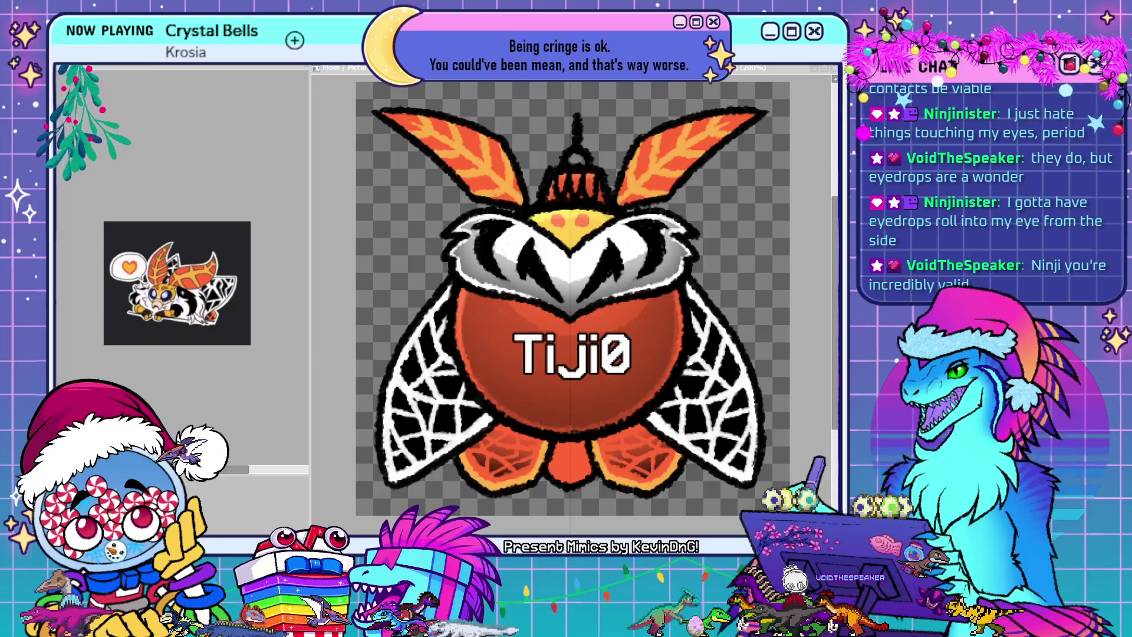
Paint mirrored blue along both wing edges and lower wing areas, undoing one stroke
left_click(82, 376)
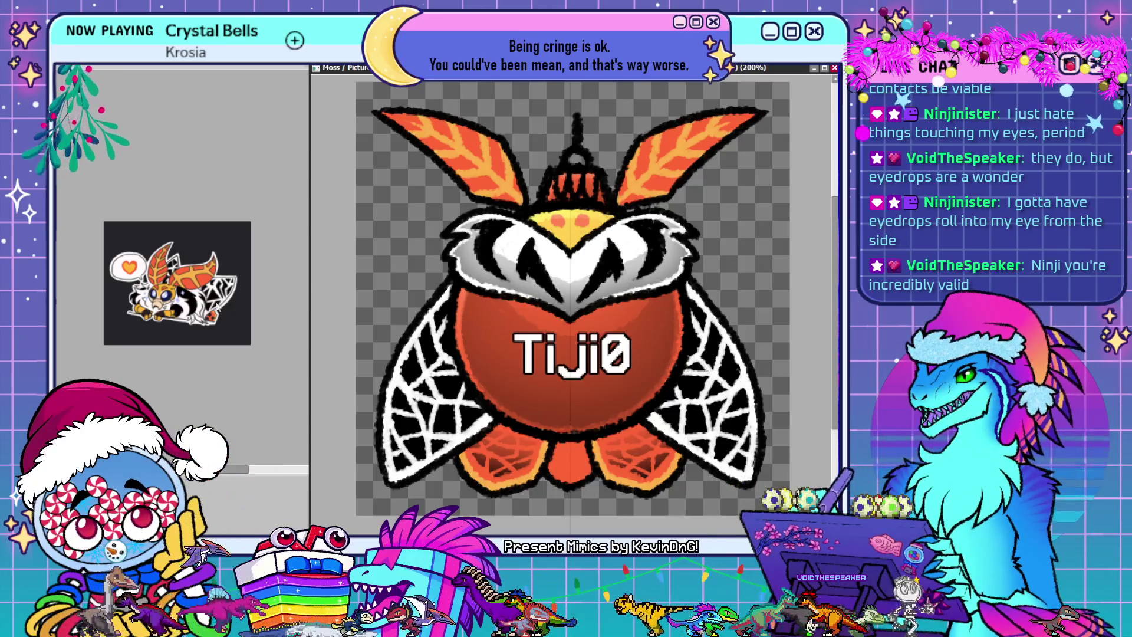
left_click_drag(450, 288, 443, 413)
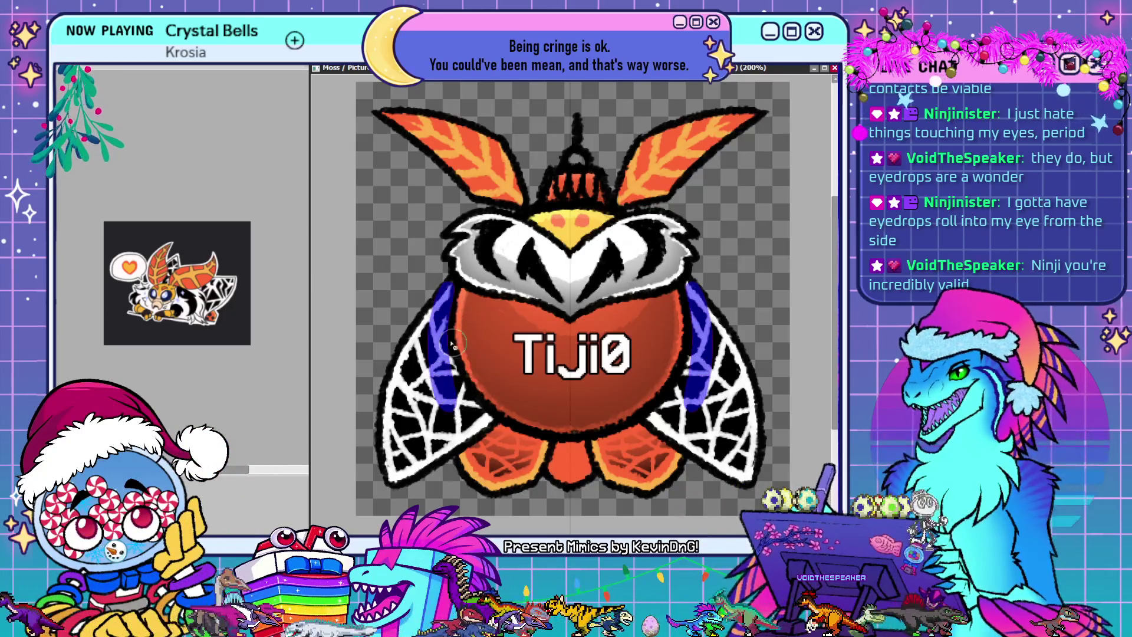
left_click_drag(437, 348, 488, 419)
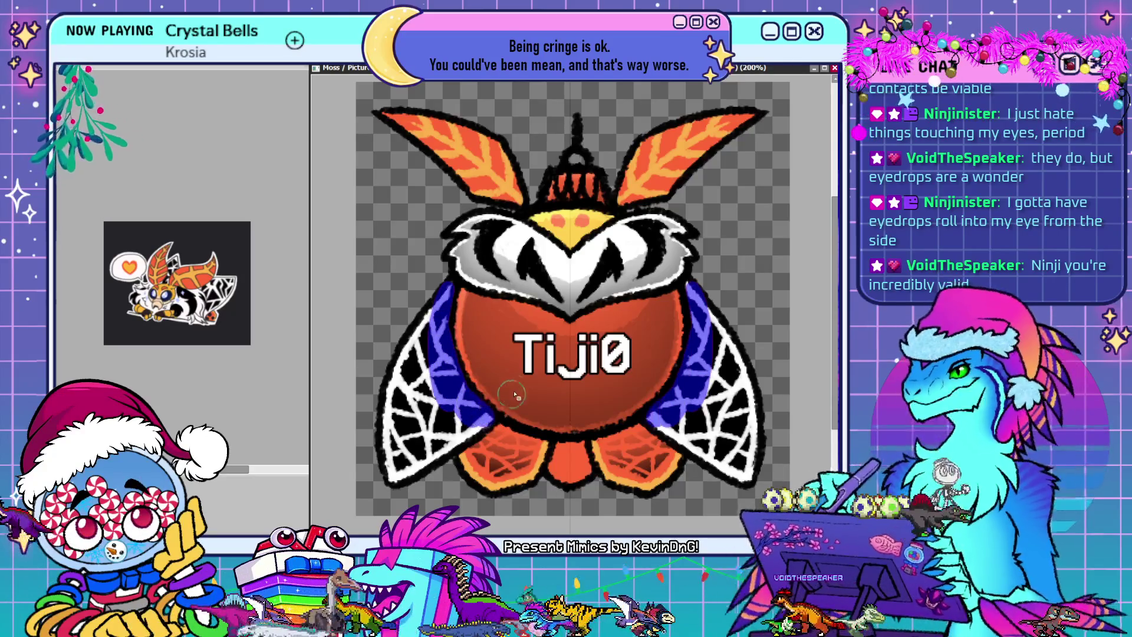
left_click_drag(441, 298, 407, 413)
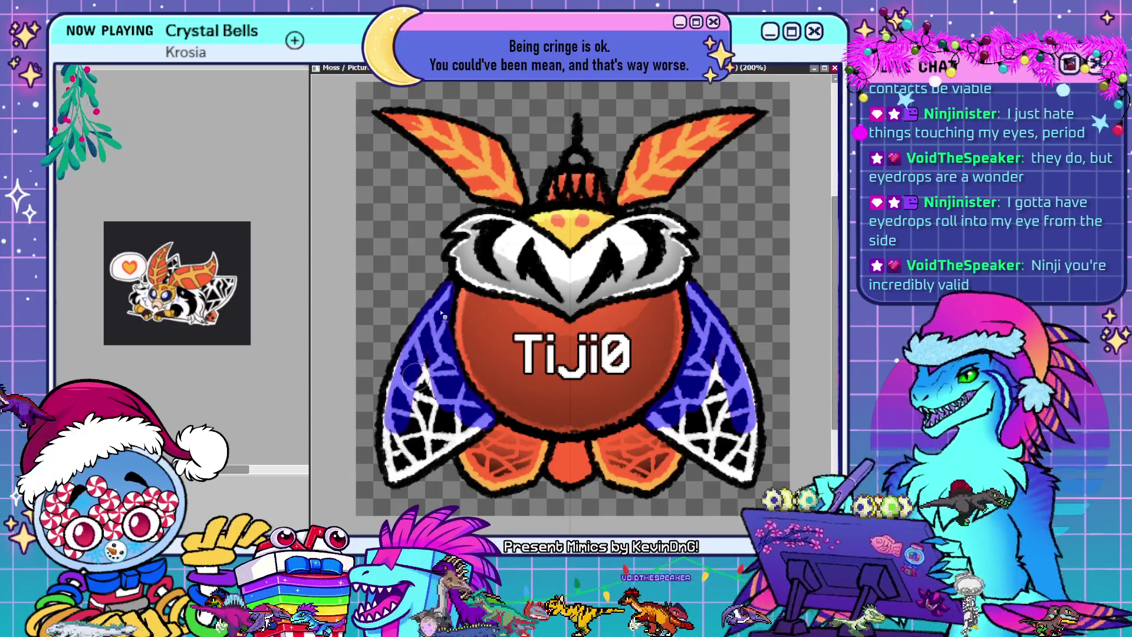
key("ctrl+z")
Cover the remaining white wing webbing in darker blue and begin tinting the orange lower wings purple
left_click_drag(404, 372, 407, 416)
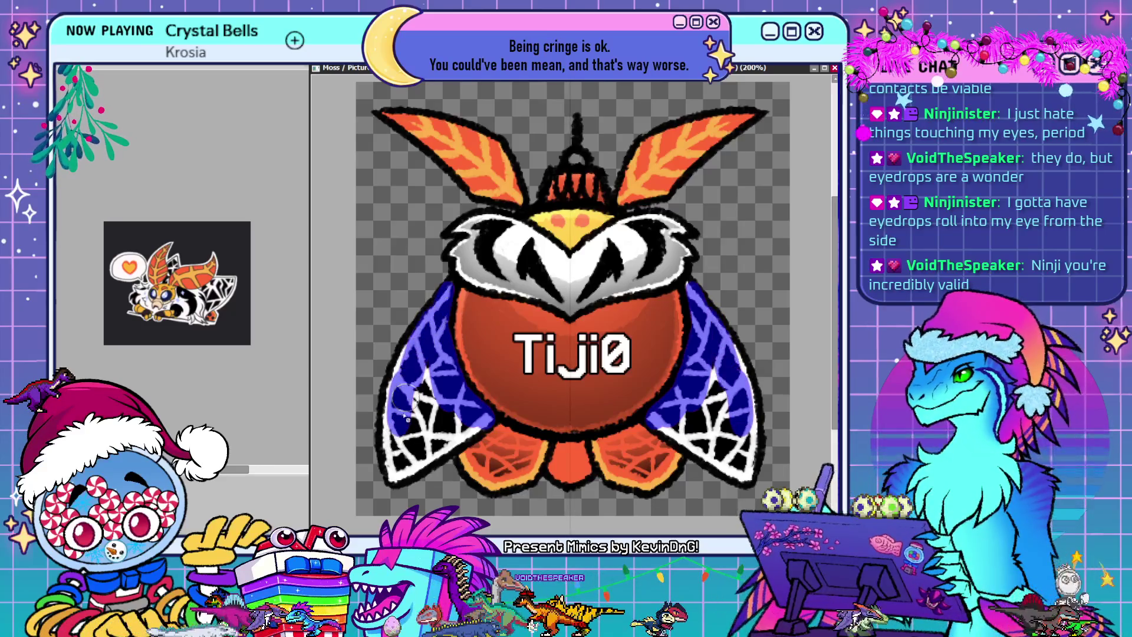
left_click_drag(424, 340, 401, 394)
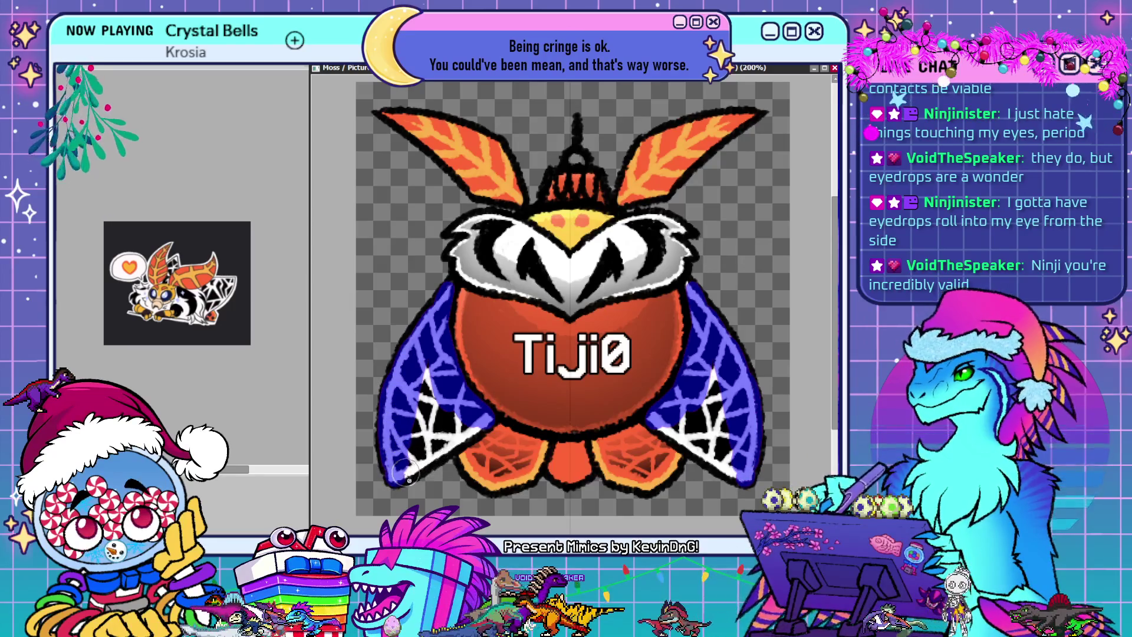
left_click_drag(401, 466, 448, 434)
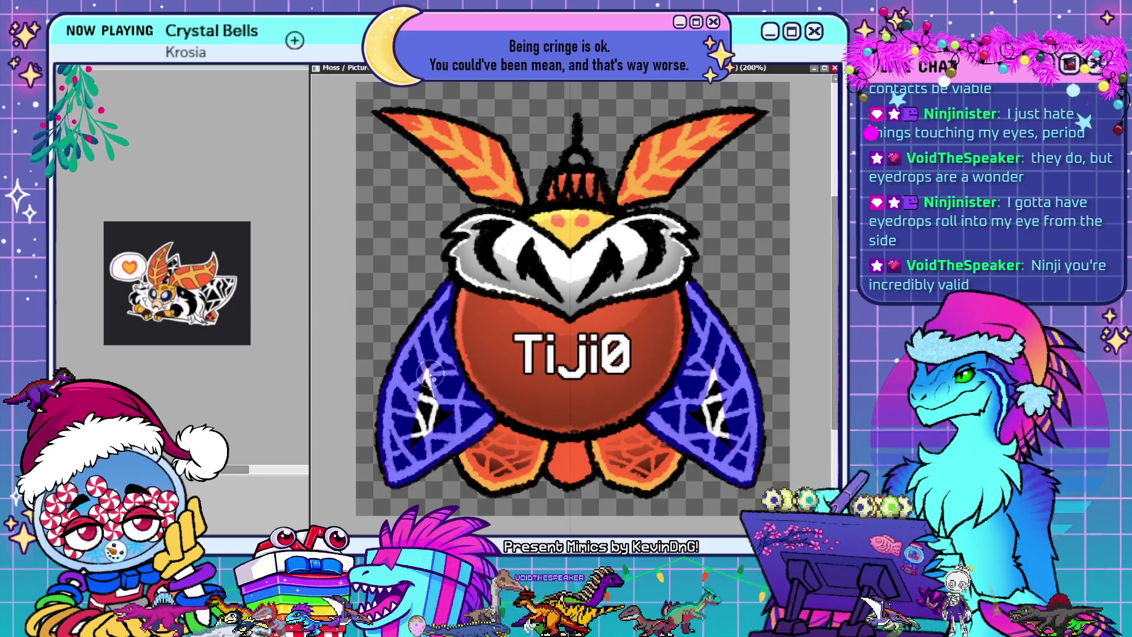
left_click_drag(431, 375, 422, 422)
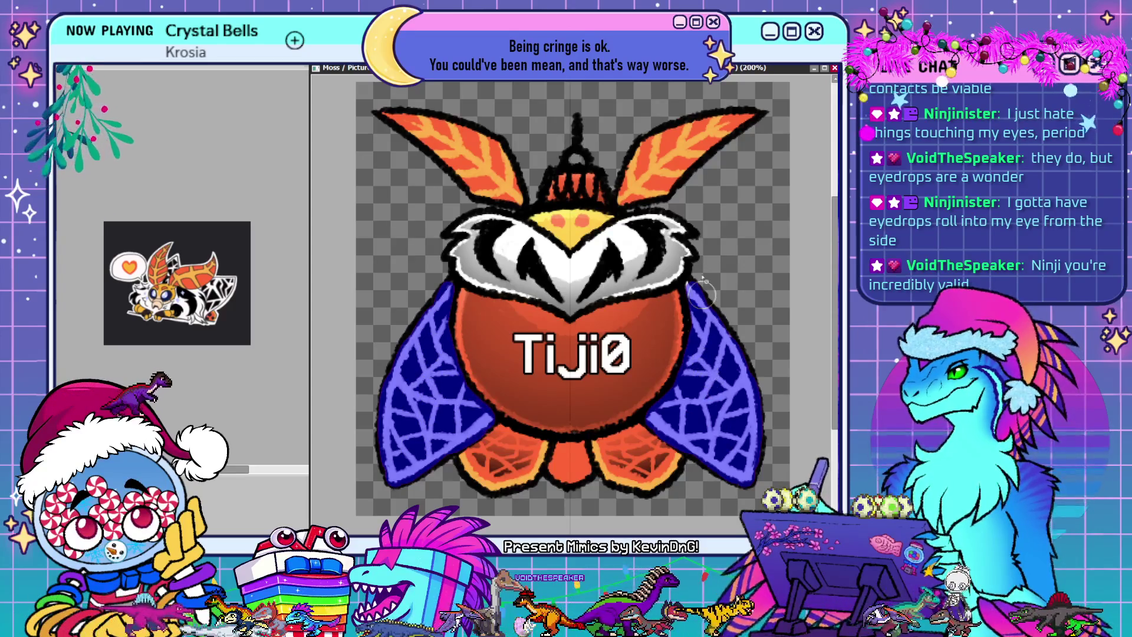
mouse_move(504, 466)
left_mouse_down()
mouse_move(475, 451)
mouse_move(483, 470)
left_mouse_up()
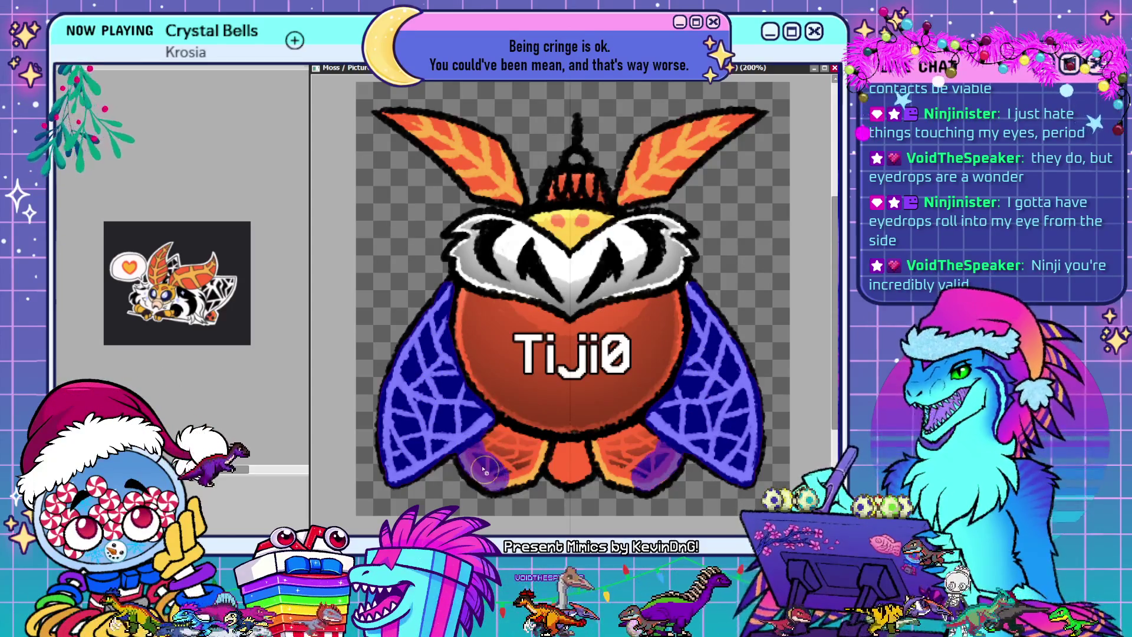
Add more purple to the lower wings, clear the orange bottom, then hide the wing colouring
mouse_move(514, 441)
left_mouse_down()
mouse_move(538, 447)
mouse_move(512, 482)
left_mouse_up()
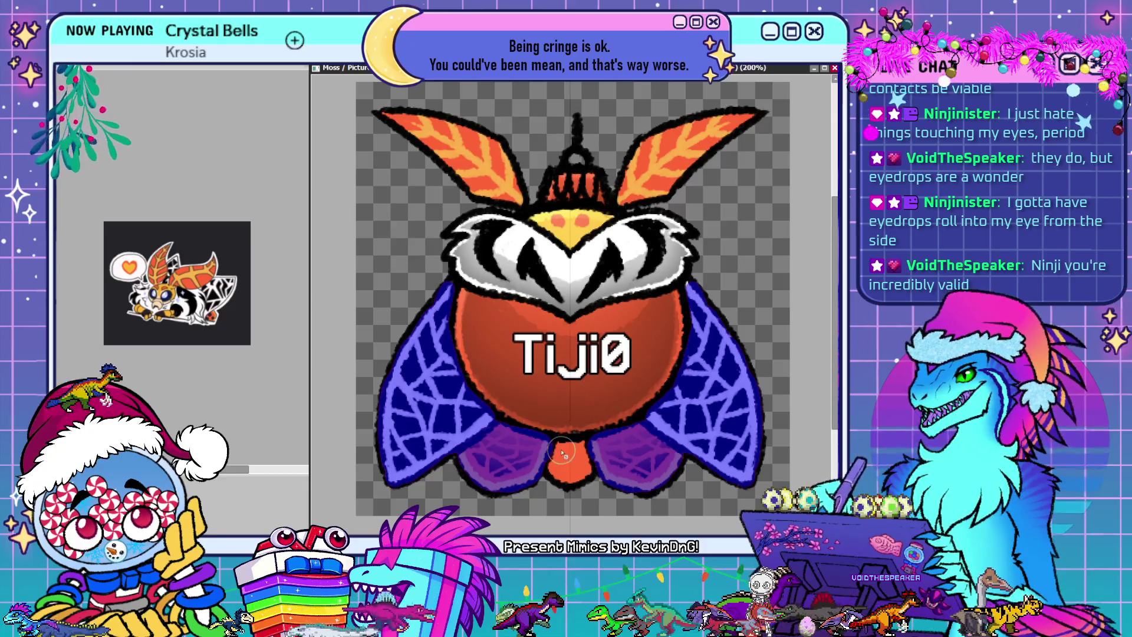
key("ctrl+z")
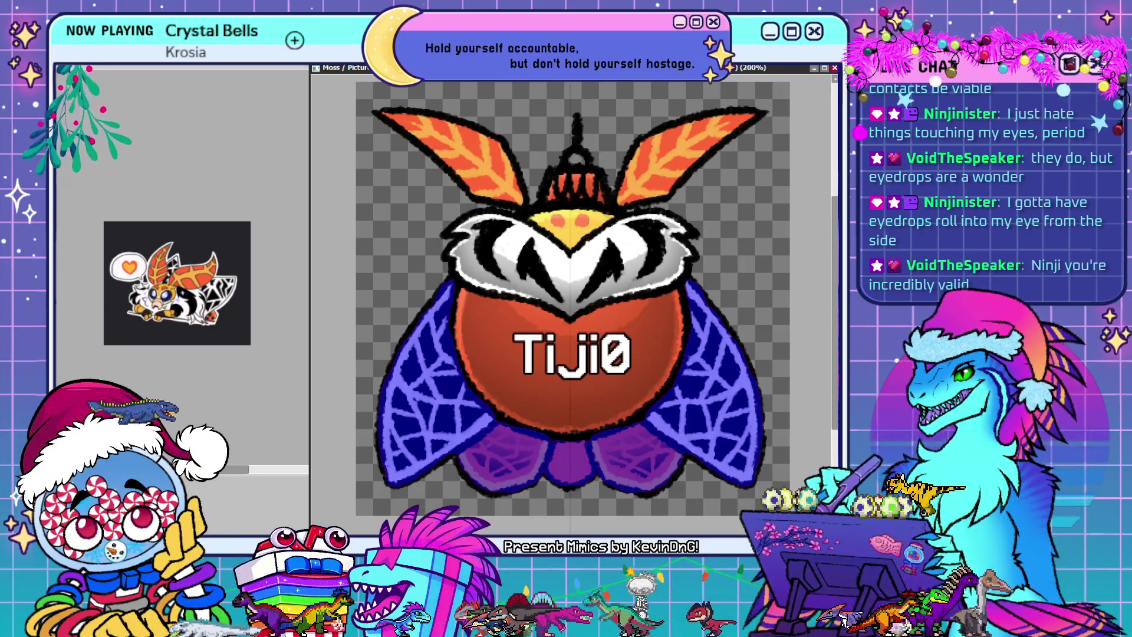
key("ctrl+z")
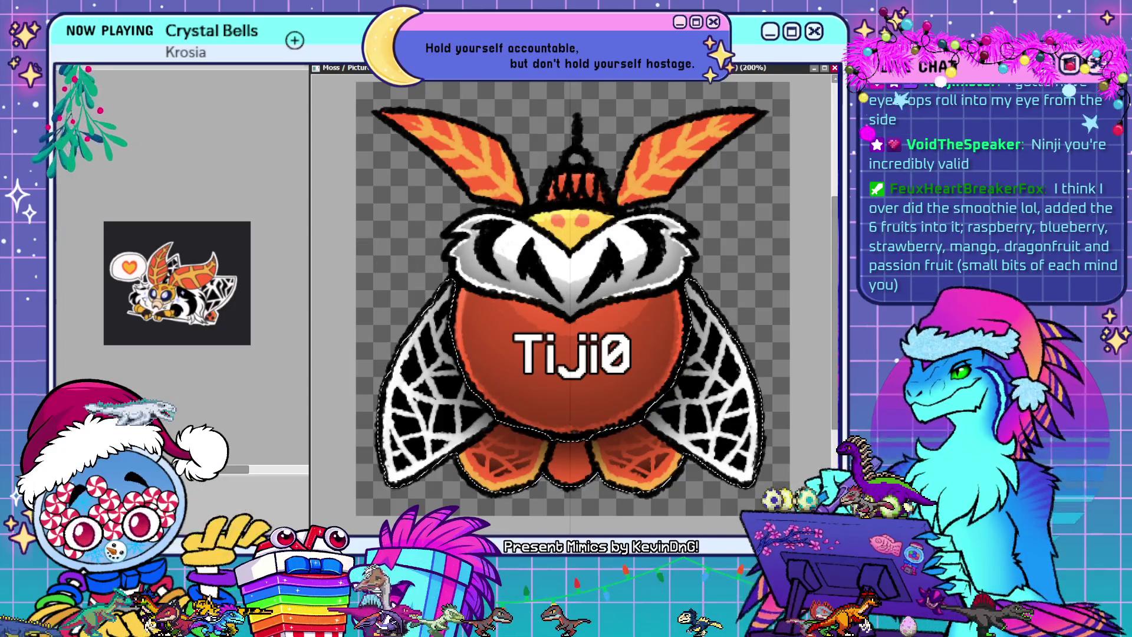
Re-show the colouring, enlarge the brush, and erase the blue and purple from both wings
key("ctrl+z")
key("bracketright")
key("bracketright")
key("bracketright")
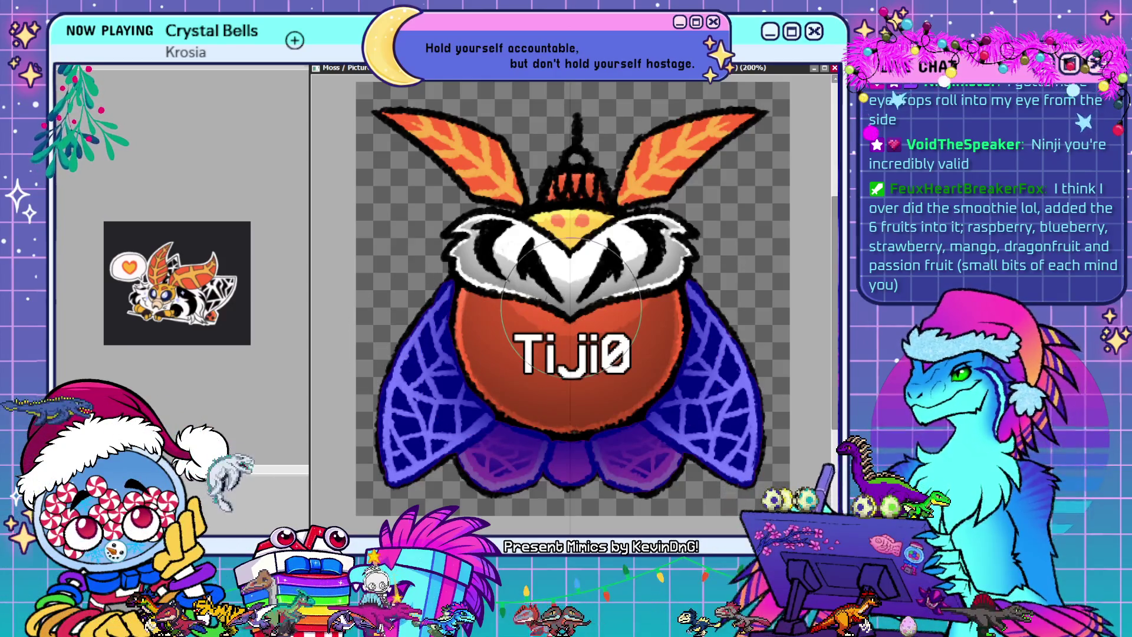
mouse_move(456, 295)
left_mouse_down()
mouse_move(377, 472)
mouse_move(436, 401)
mouse_move(498, 373)
mouse_move(399, 485)
left_mouse_up()
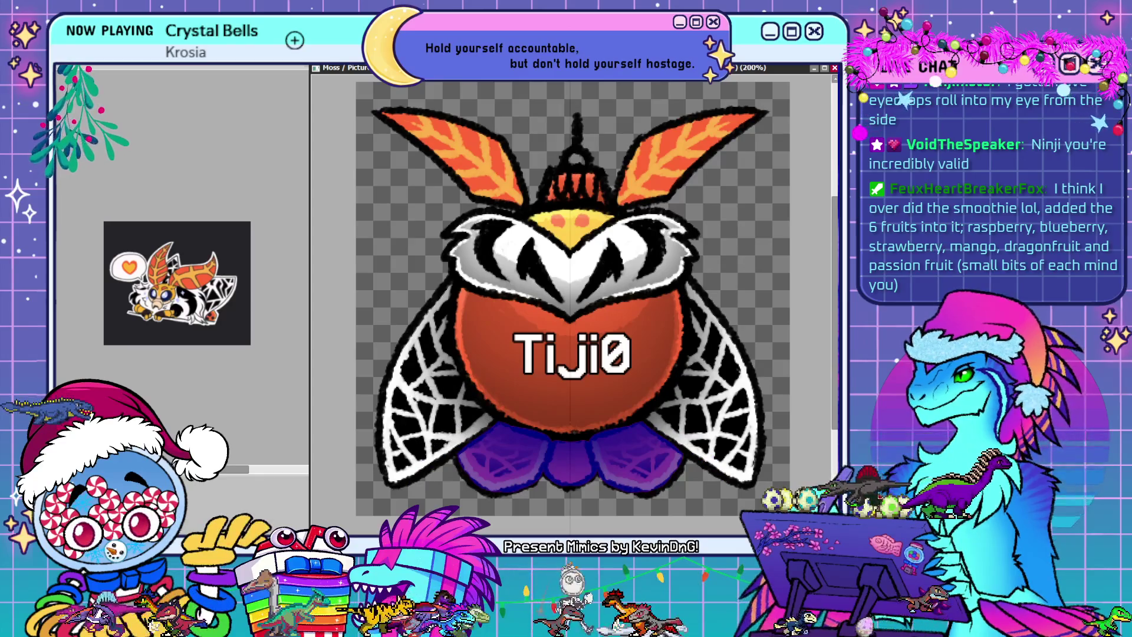
key("ctrl+v")
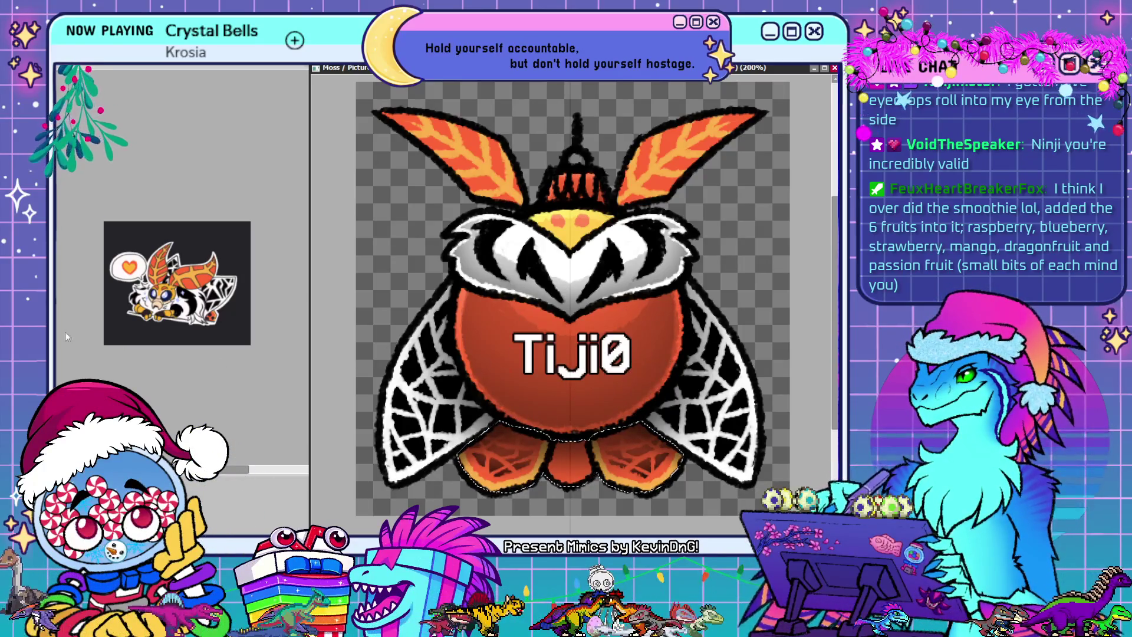
Repaint the purple lower petals orange-red, undoing stray strokes along the way
key("ctrl+z")
mouse_move(498, 413)
left_mouse_down()
mouse_move(489, 463)
mouse_move(513, 460)
mouse_move(541, 397)
left_mouse_up()
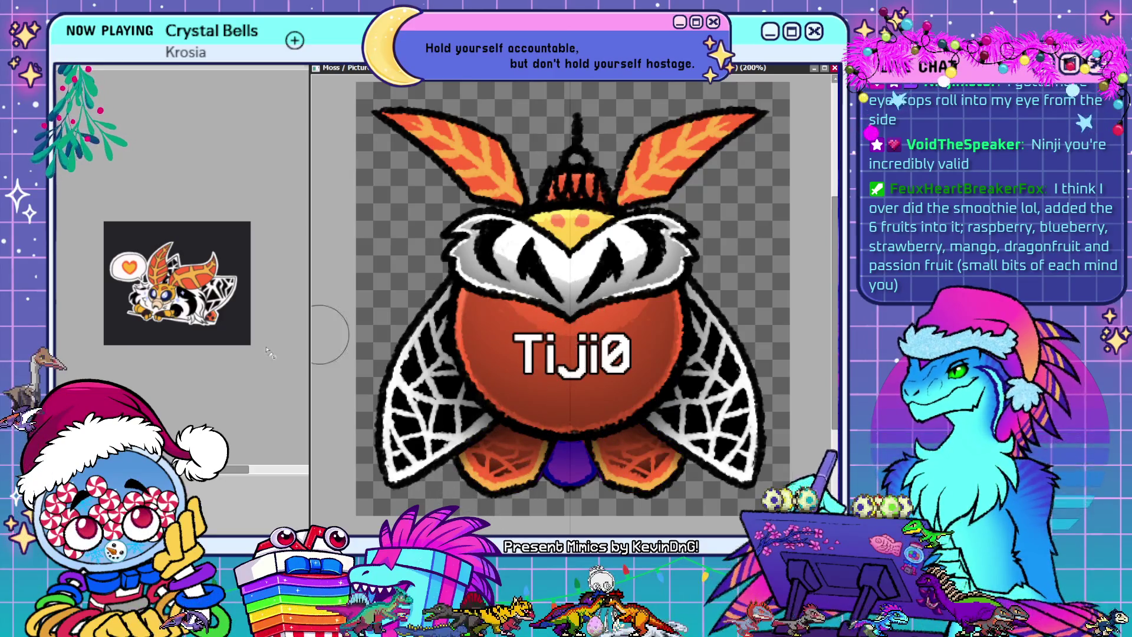
key("ctrl+z")
key("ctrl+z")
key("ctrl+z")
key("ctrl+y")
key("ctrl+y")
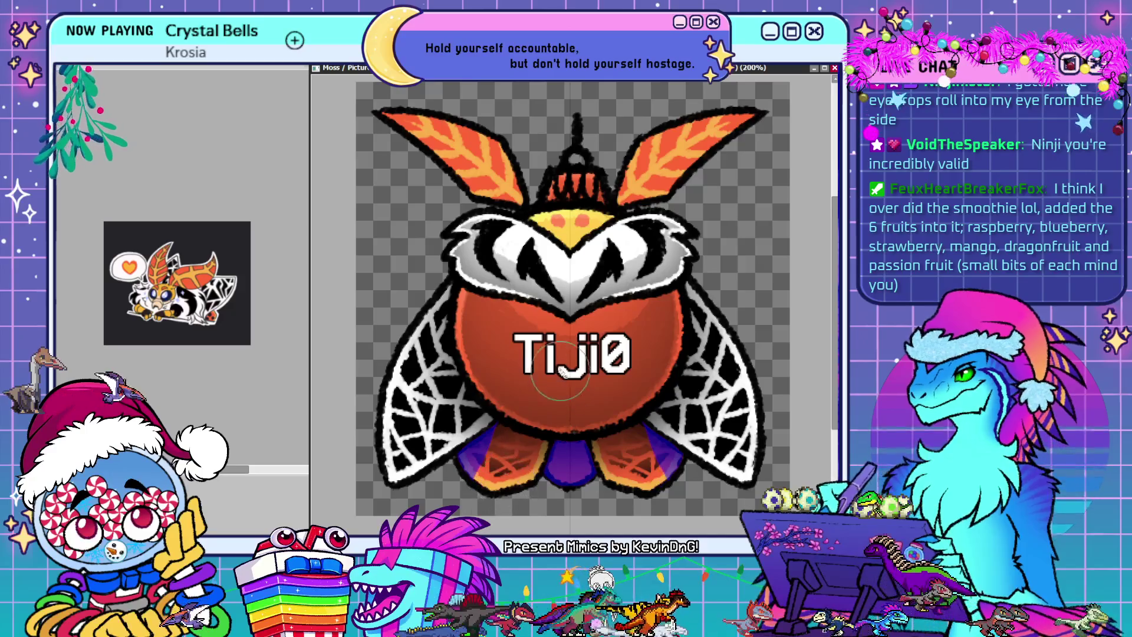
left_click_drag(496, 446, 519, 378)
left_click_drag(549, 448, 567, 466)
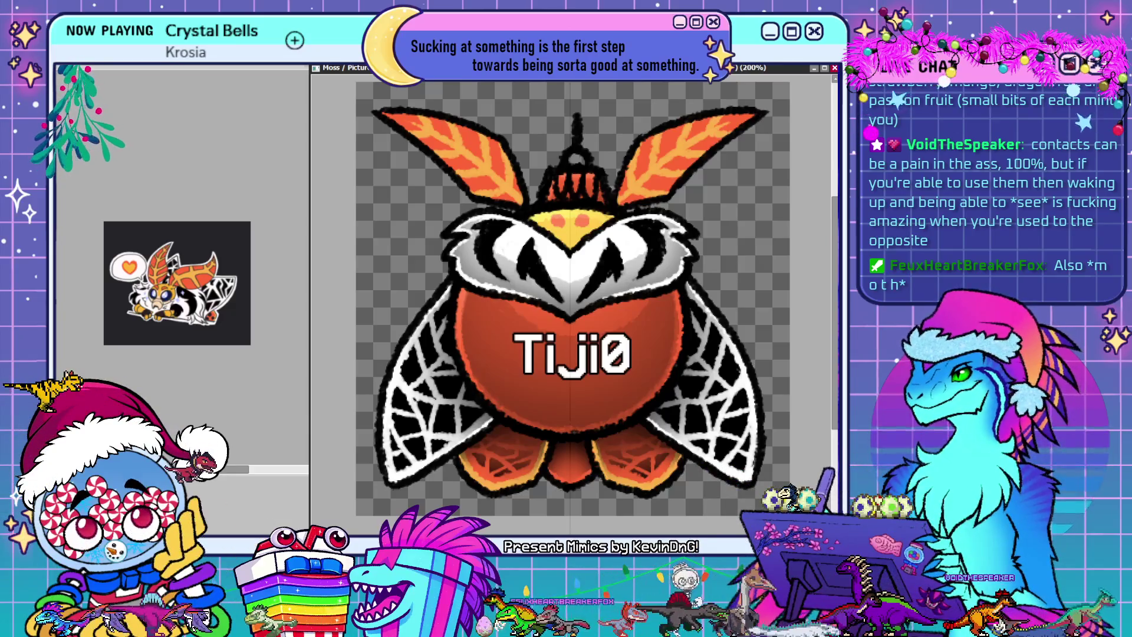
Trial a purple Bucket fill on both upper wings, then revert them to orange
left_click(454, 153)
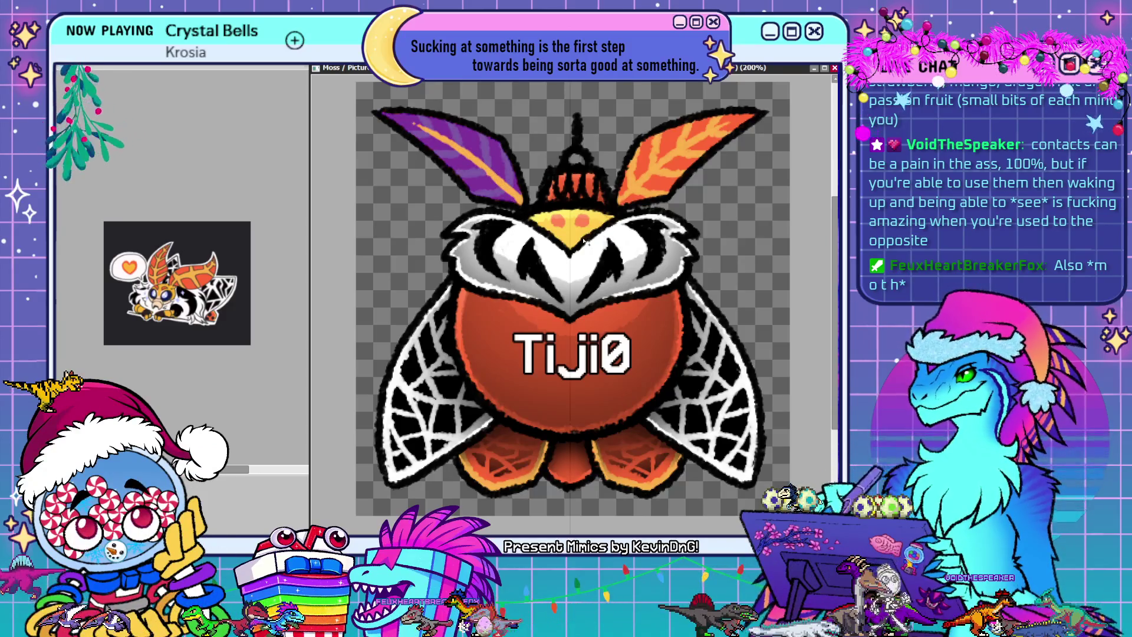
left_click(640, 152)
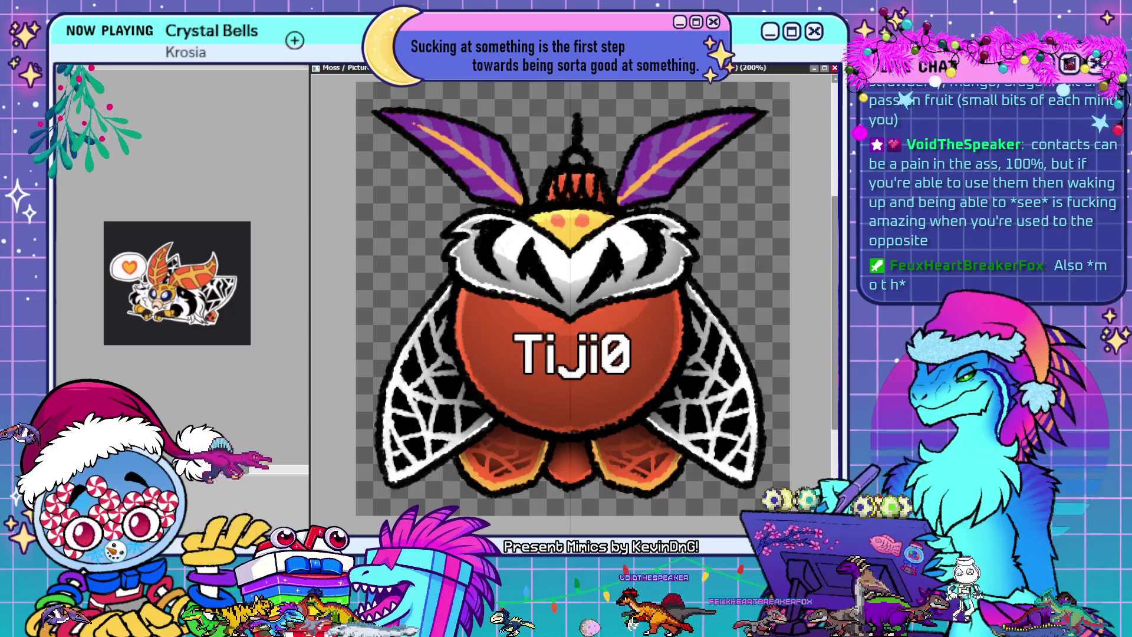
key("ctrl+z")
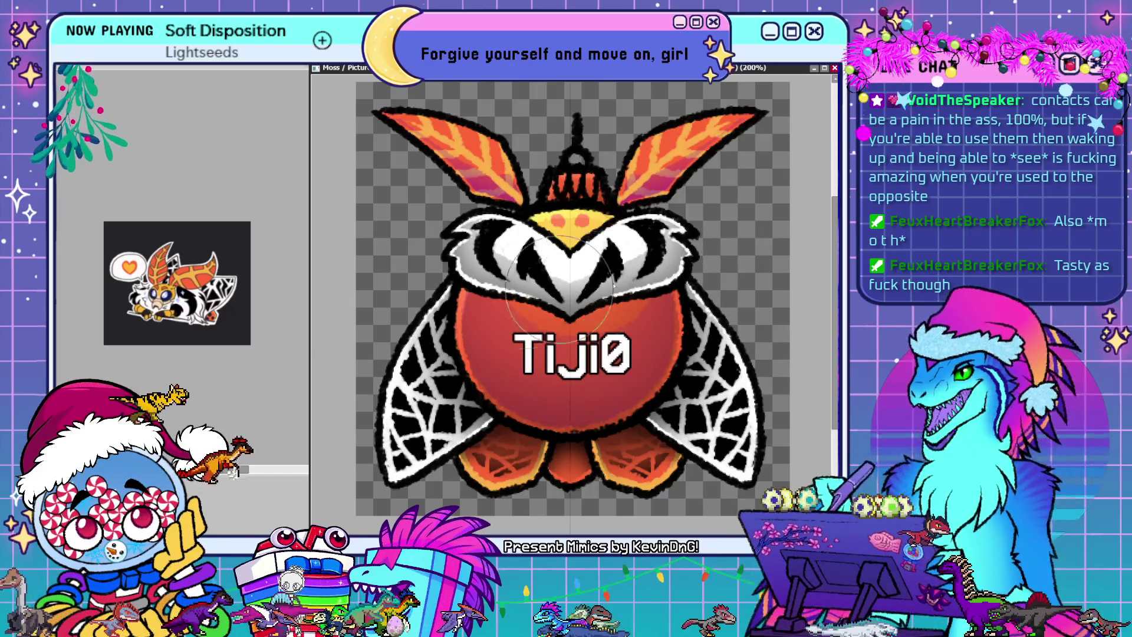
Airbrush pink onto the orb's lower half, purple-magenta onto the petals, and purple on face edges
left_click_drag(531, 383, 590, 409)
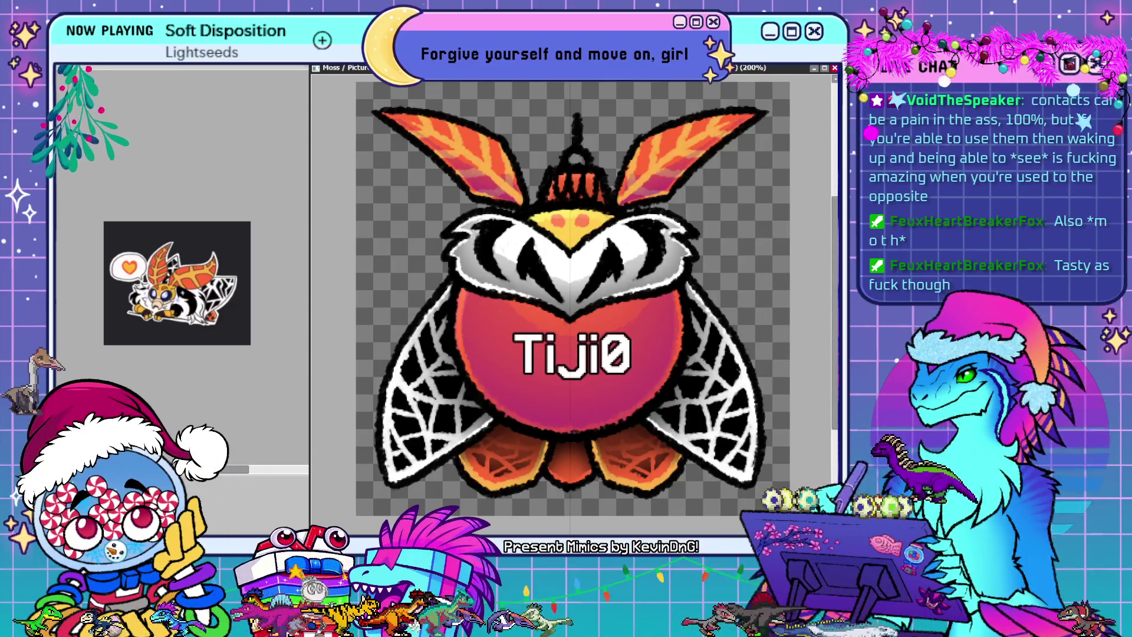
left_click_drag(522, 443, 608, 483)
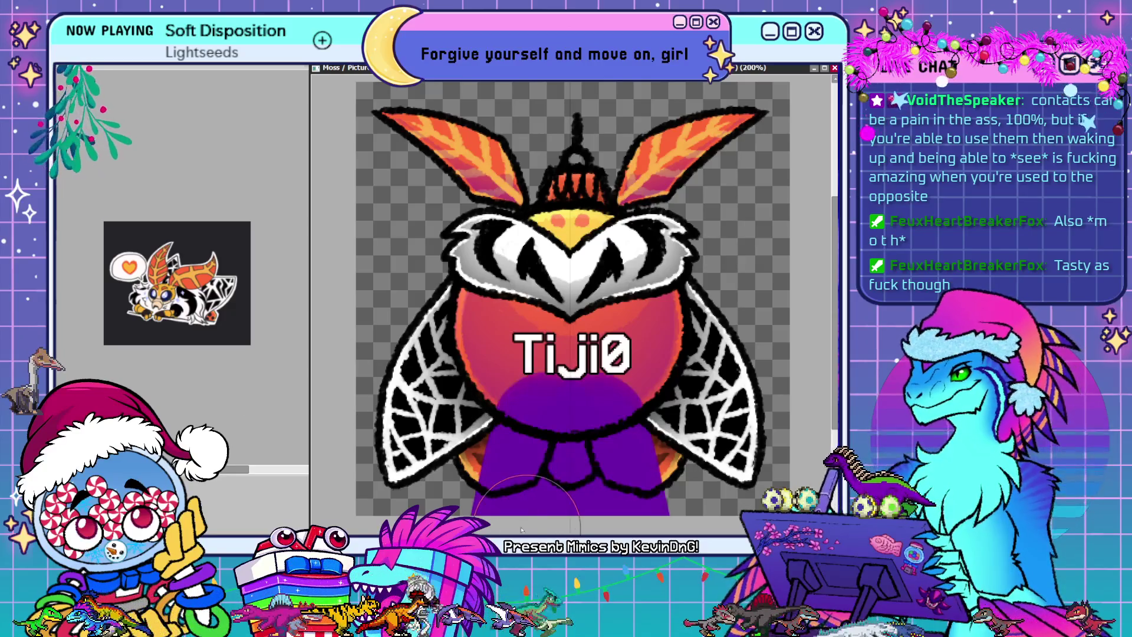
key("ctrl+z")
mouse_move(574, 437)
left_mouse_down()
mouse_move(528, 451)
mouse_move(527, 478)
left_mouse_up()
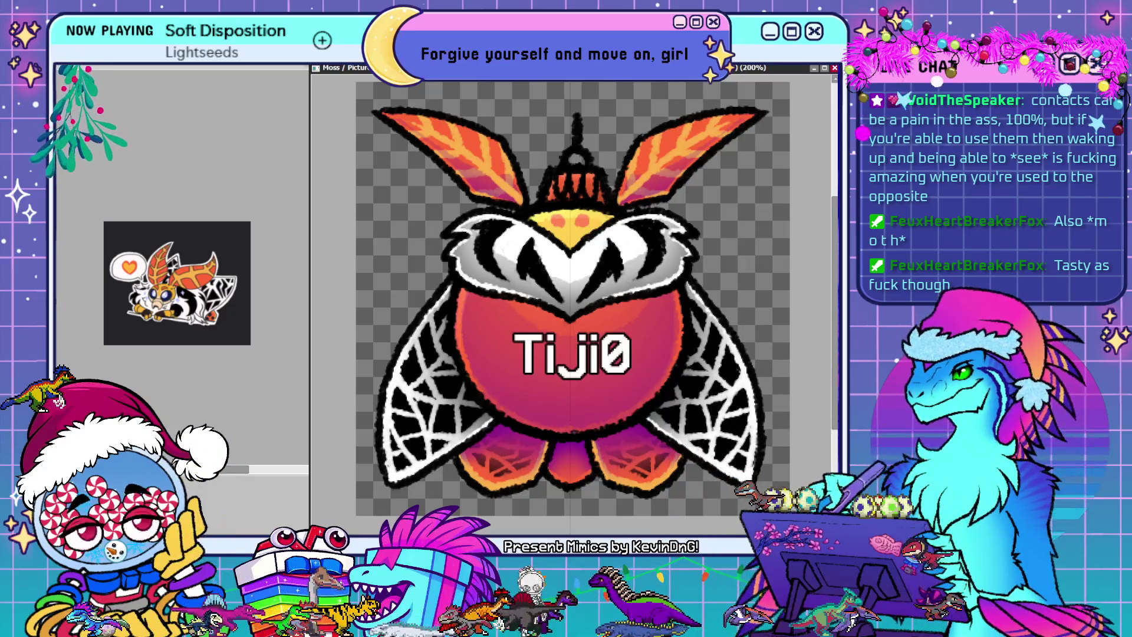
left_click_drag(387, 273, 781, 280)
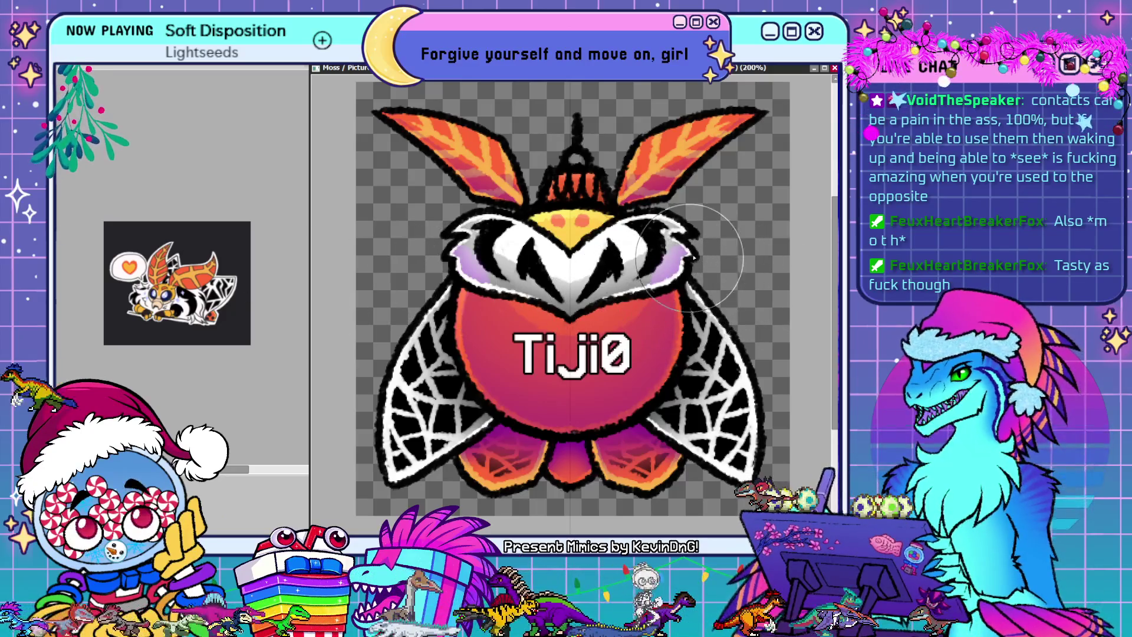
Tint the white face markings lavender and shade the wings beside the body purple
left_click_drag(608, 283, 525, 289)
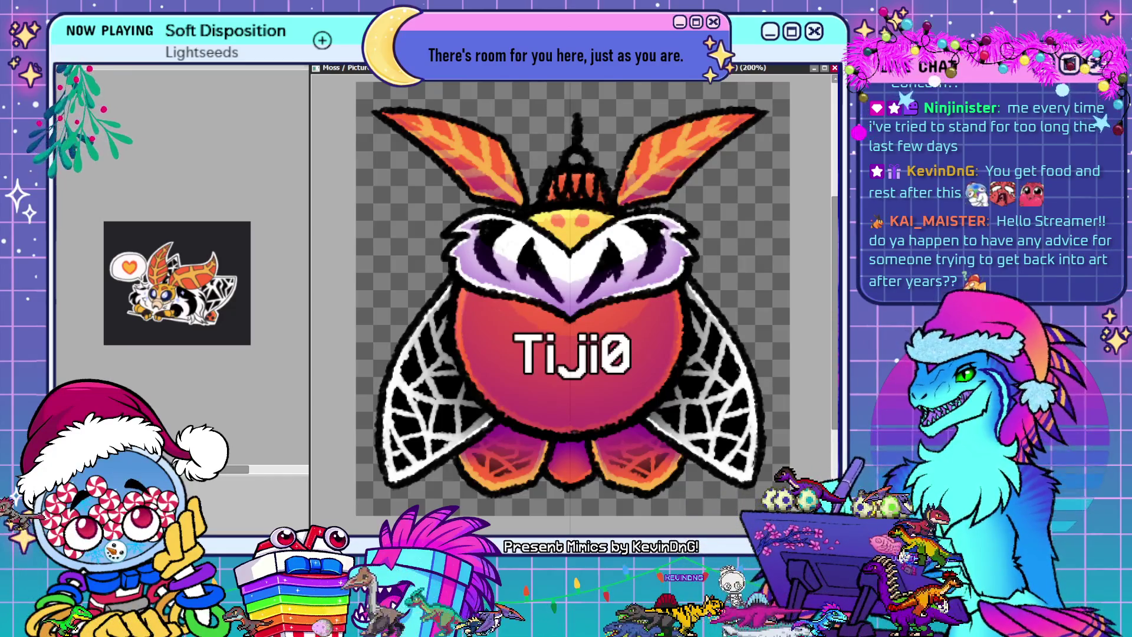
mouse_move(339, 272)
left_mouse_down()
mouse_move(425, 319)
mouse_move(442, 390)
mouse_move(492, 382)
left_mouse_up()
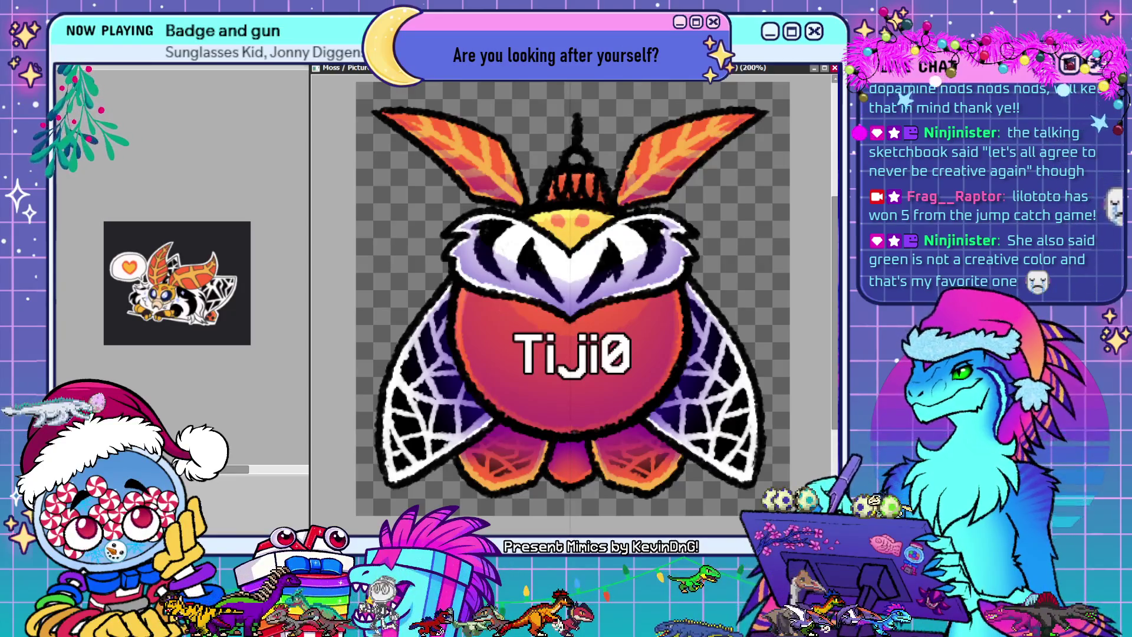
Paint the face stripes deep indigo-purple, lightening the right-side stripes
mouse_move(571, 243)
left_mouse_down()
mouse_move(594, 285)
mouse_move(716, 244)
left_mouse_up()
left_click_drag(649, 253, 642, 248)
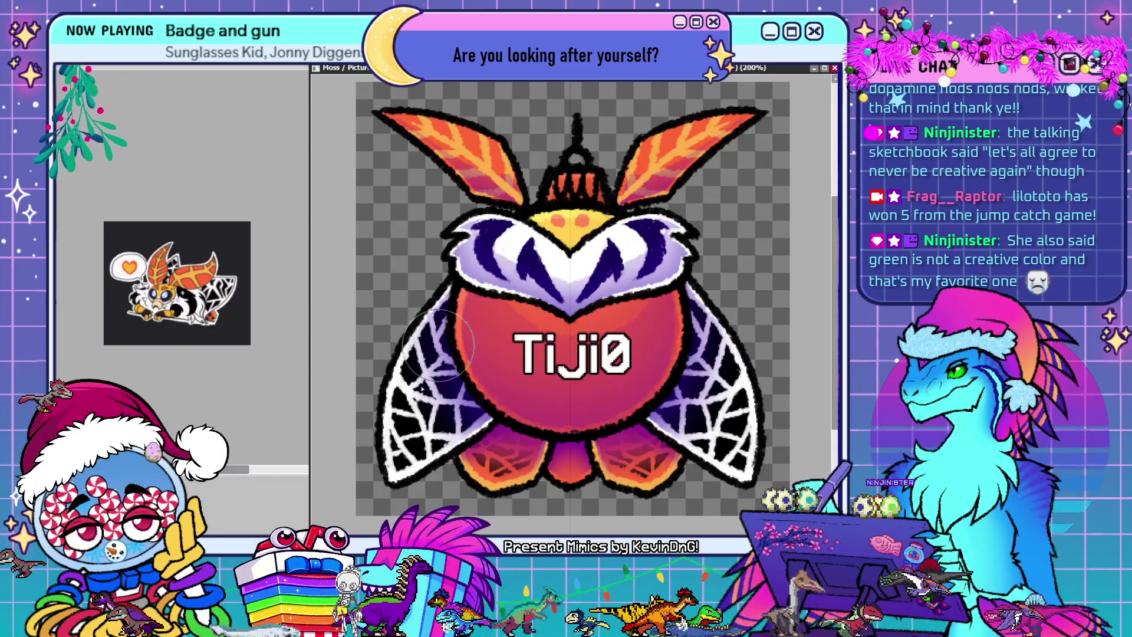
Try a dark-purple wing fill, undo it, then place the purple gradient beneath the web lines
key("ctrl+z")
key("ctrl+y")
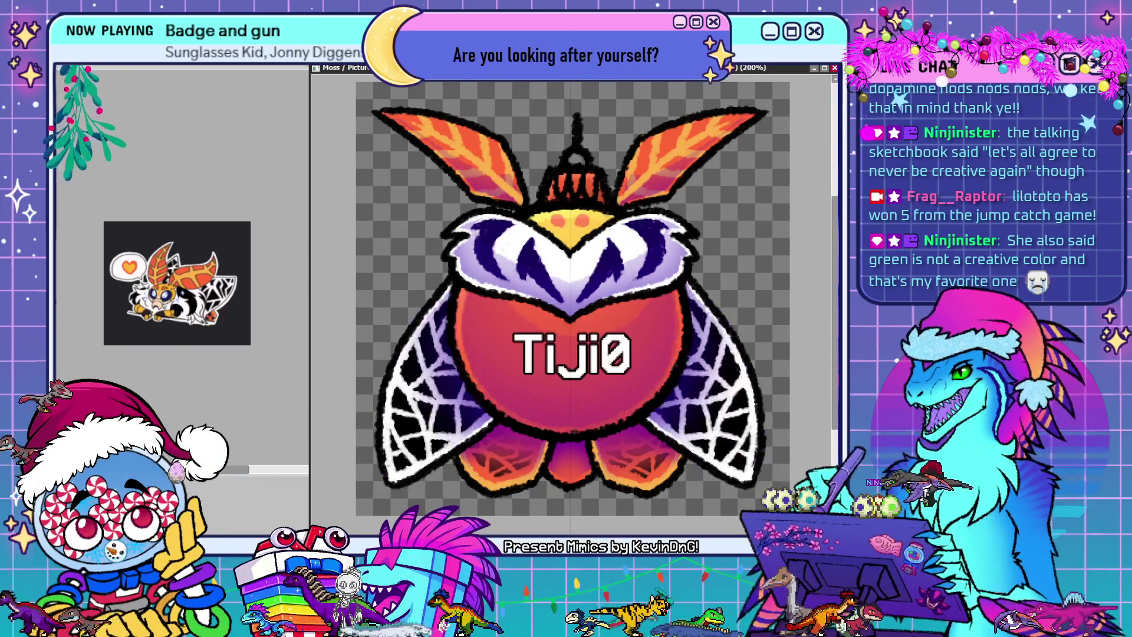
key("ctrl+z")
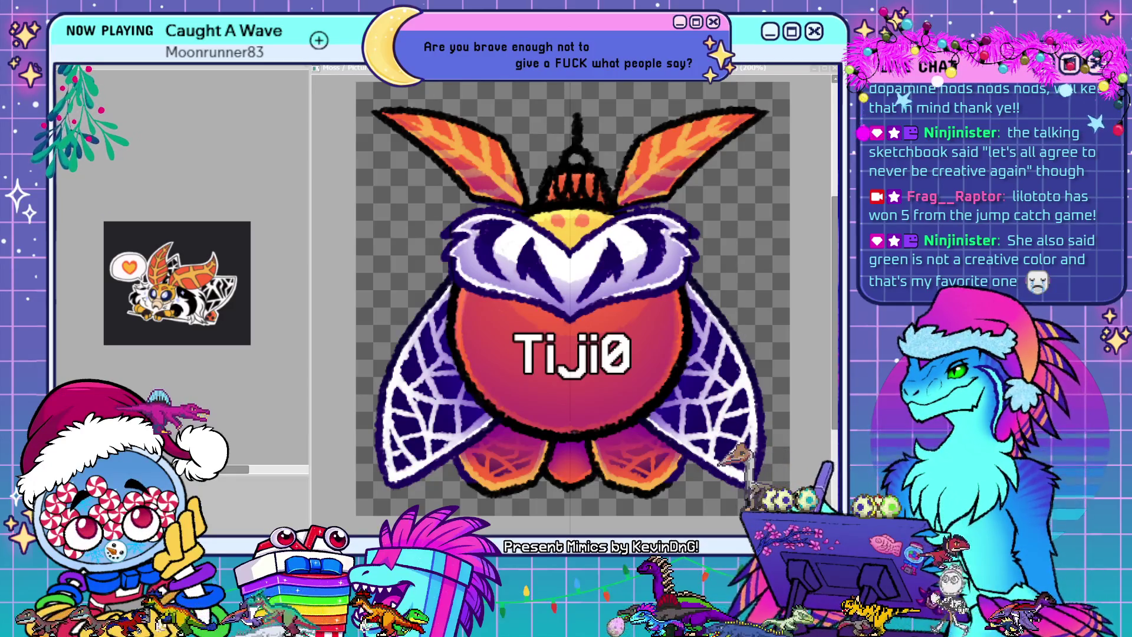
Lighten the black outline along the red body's bottom edge and recolour the crown's black linework purple
key("alt+Tab")
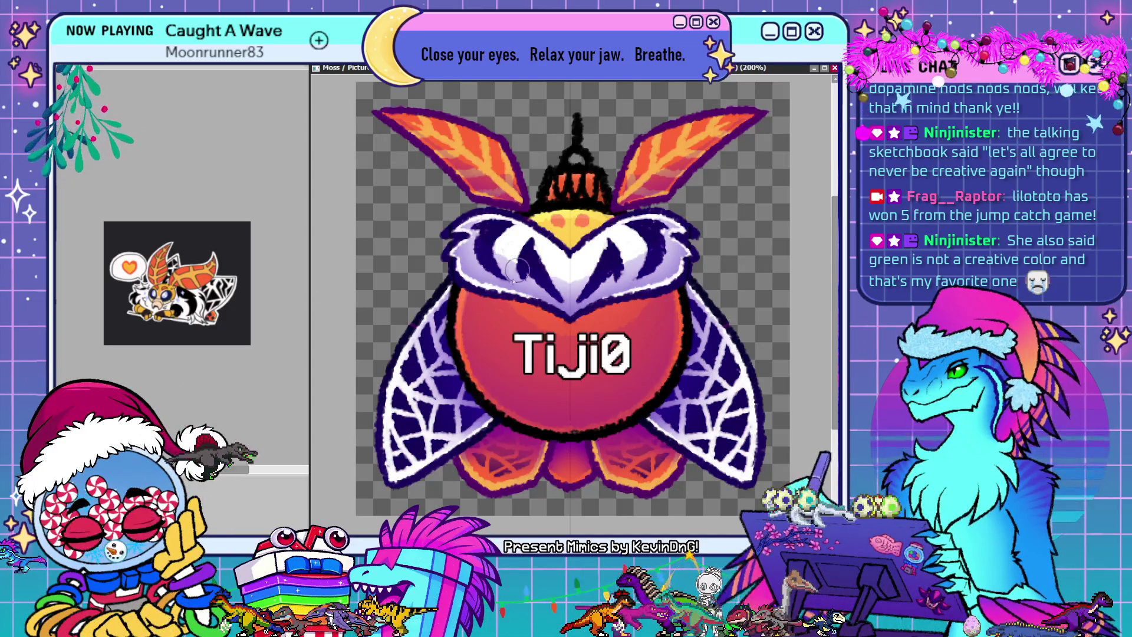
left_click_drag(513, 429, 602, 427)
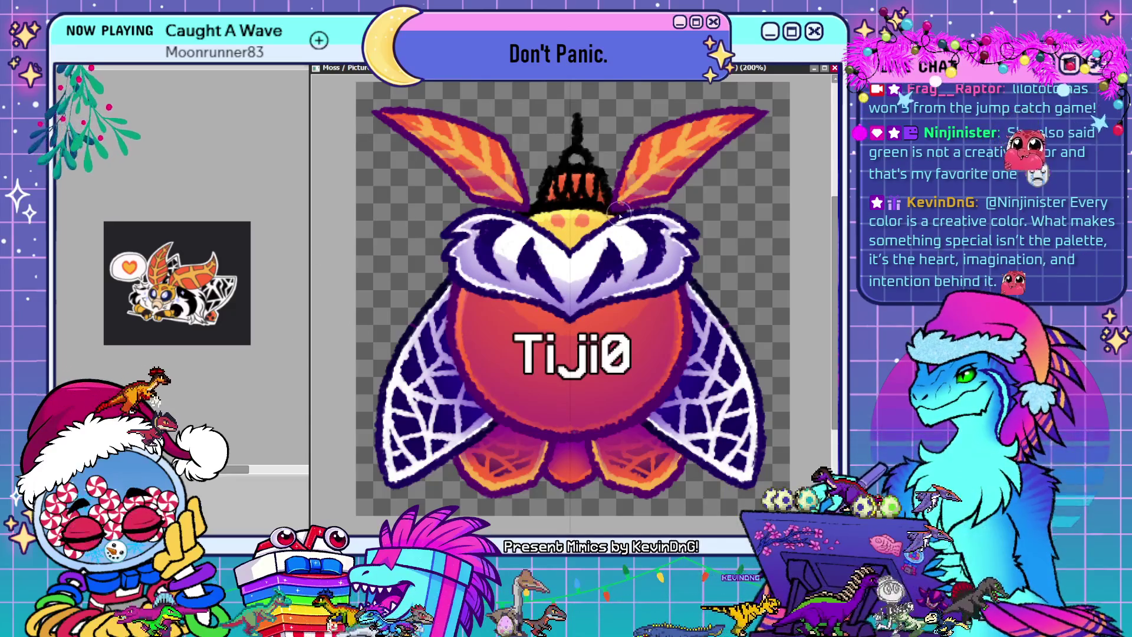
mouse_move(593, 160)
left_mouse_down()
mouse_move(551, 201)
mouse_move(578, 118)
left_mouse_up()
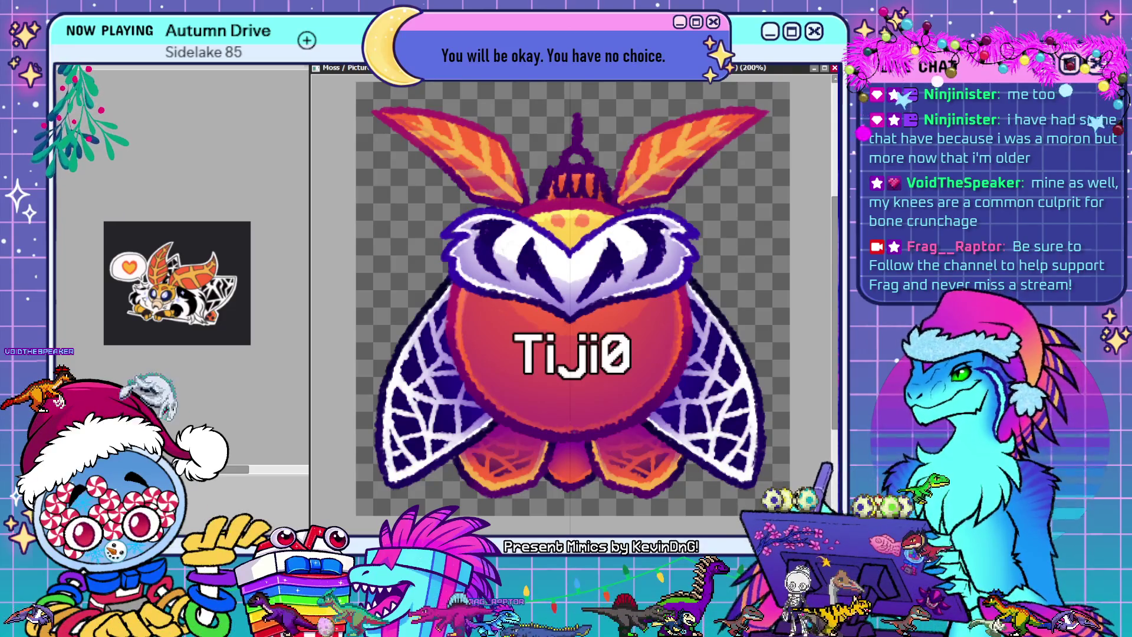
scroll(743, 316, "down", 5)
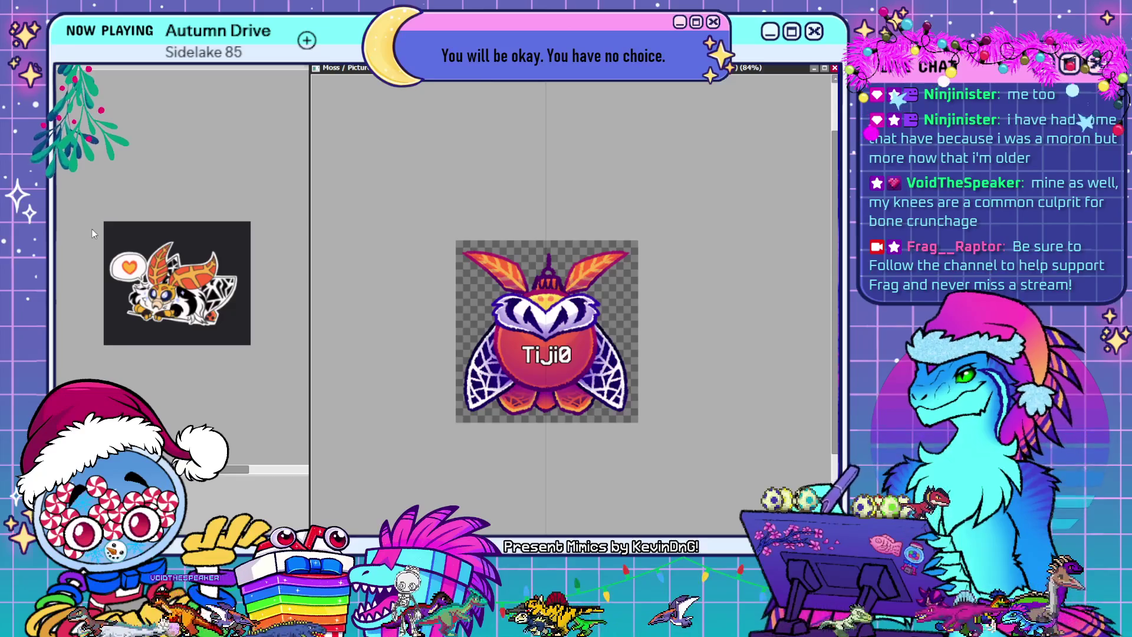
Close the moth sticker image and bring up the badge compilation canvas
left_click(164, 161)
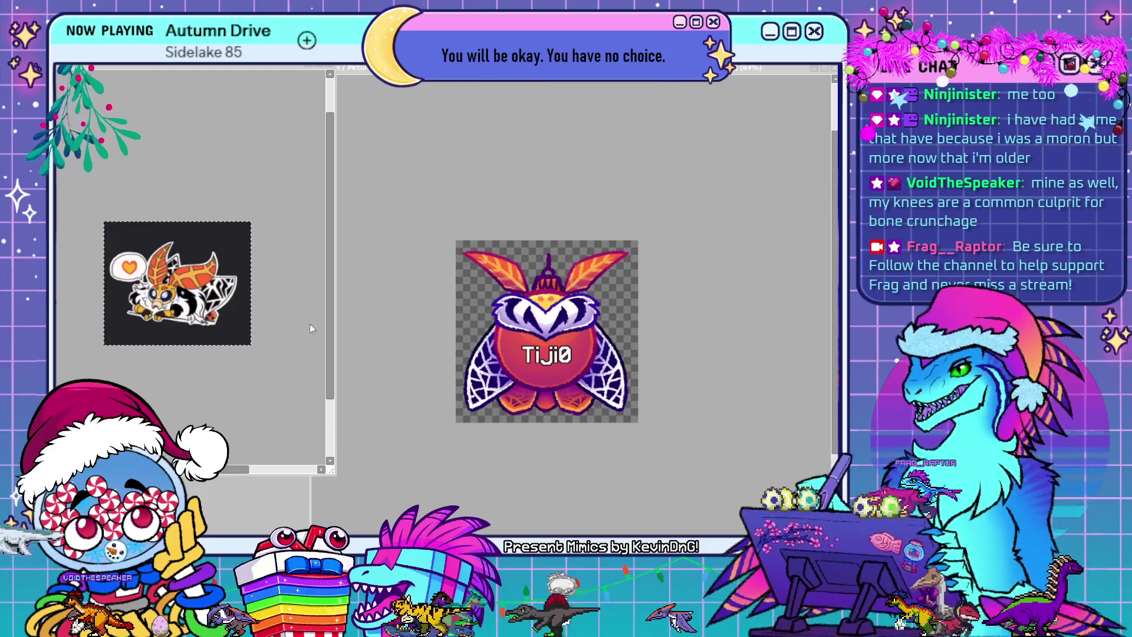
key("ctrl+w")
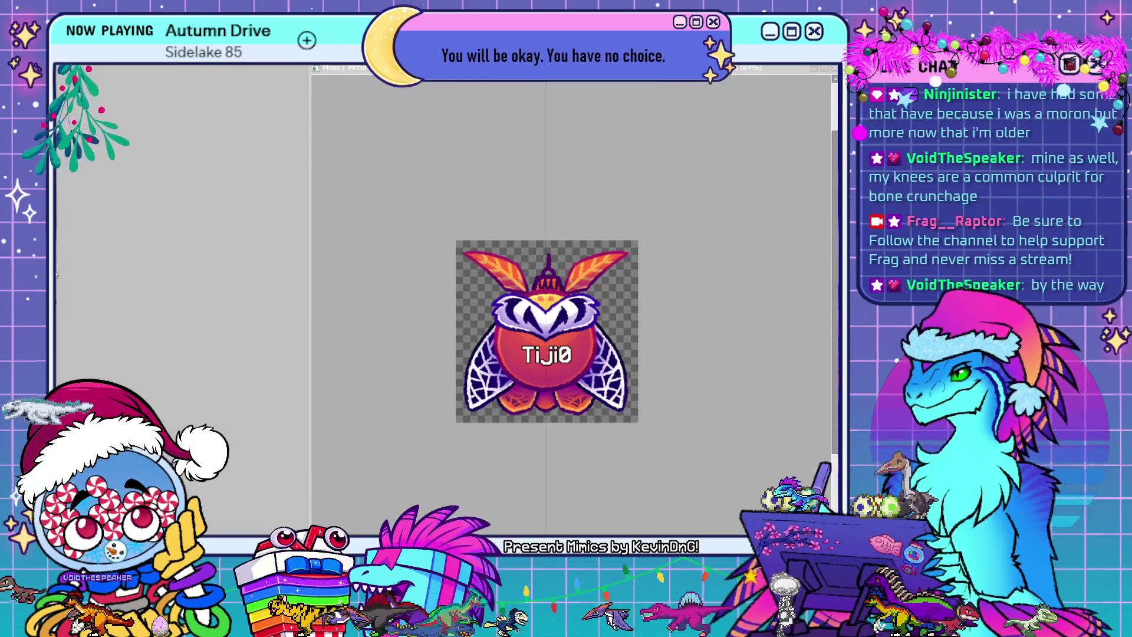
key("alt+Tab")
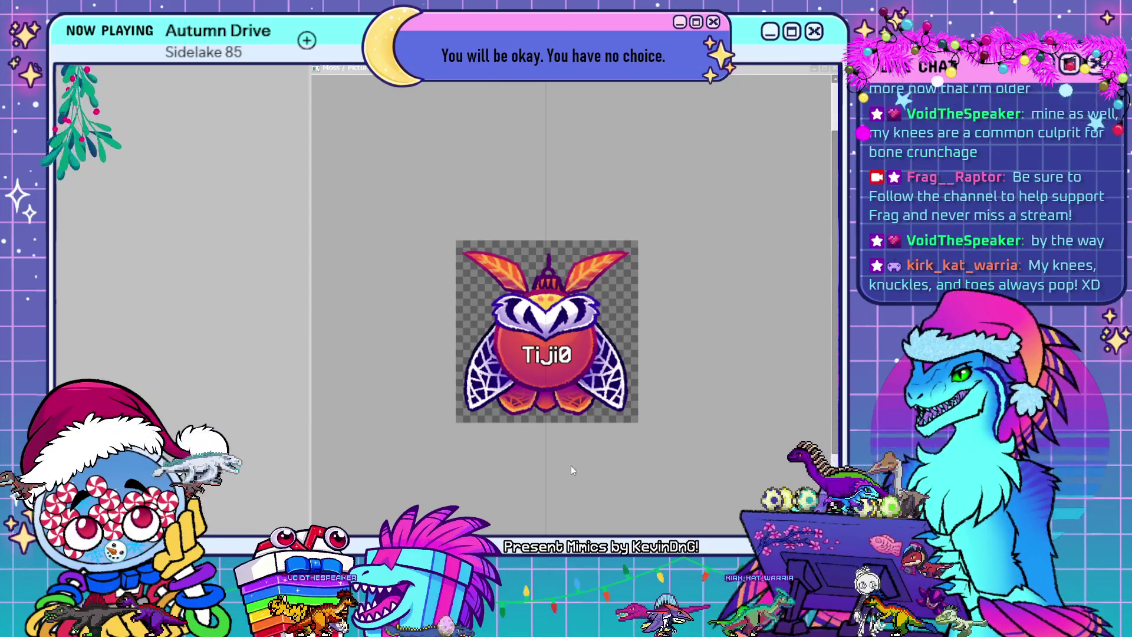
left_click(571, 521)
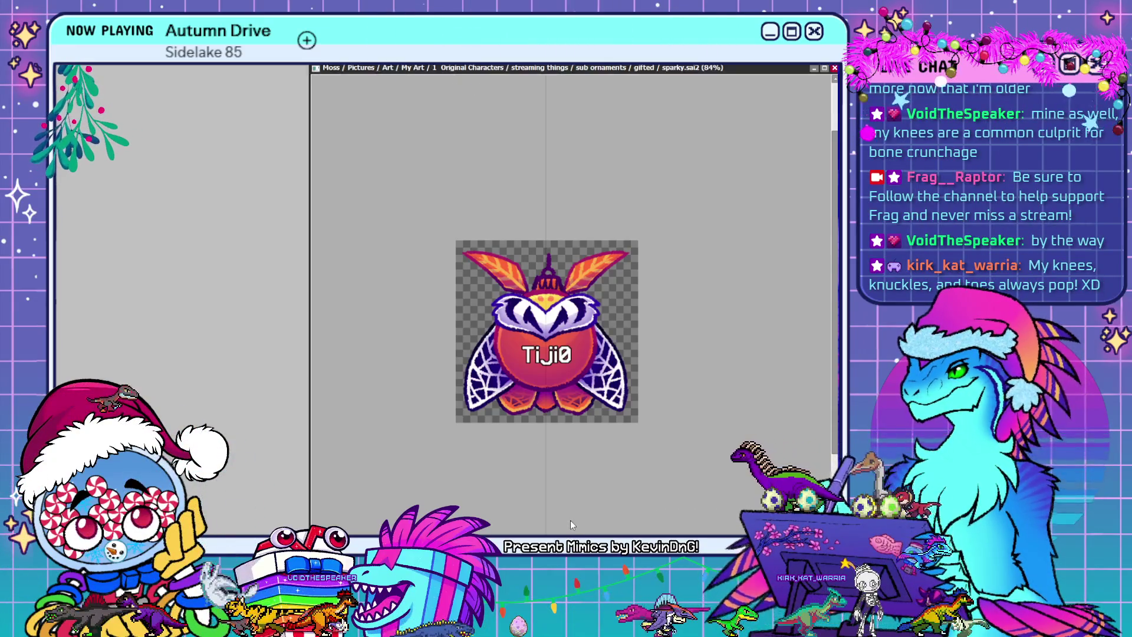
left_click(835, 69)
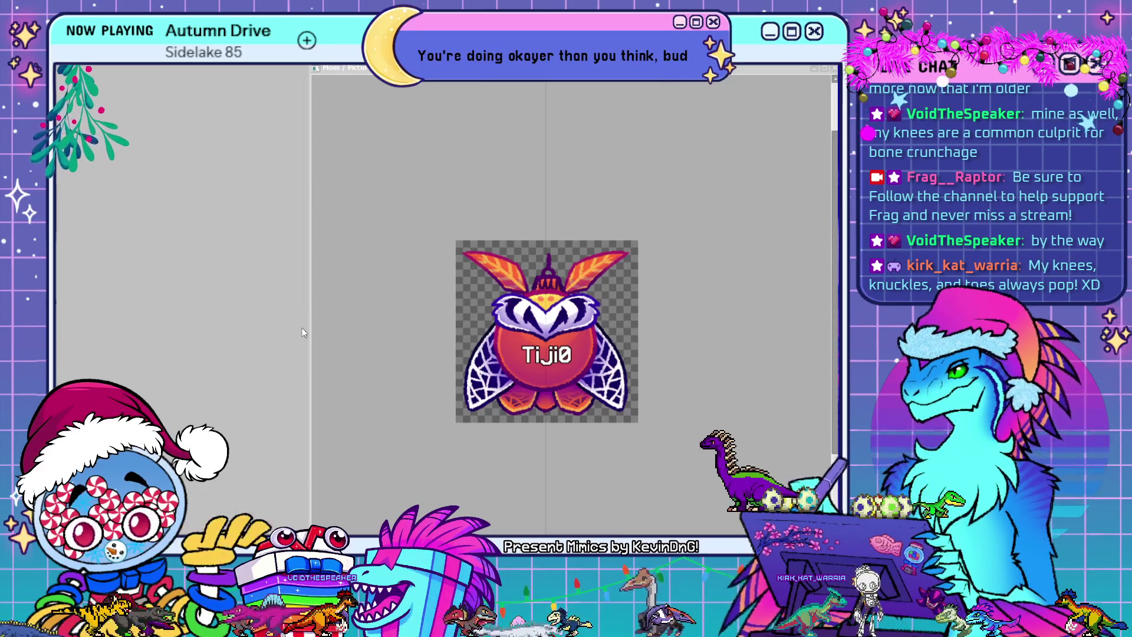
key("Right")
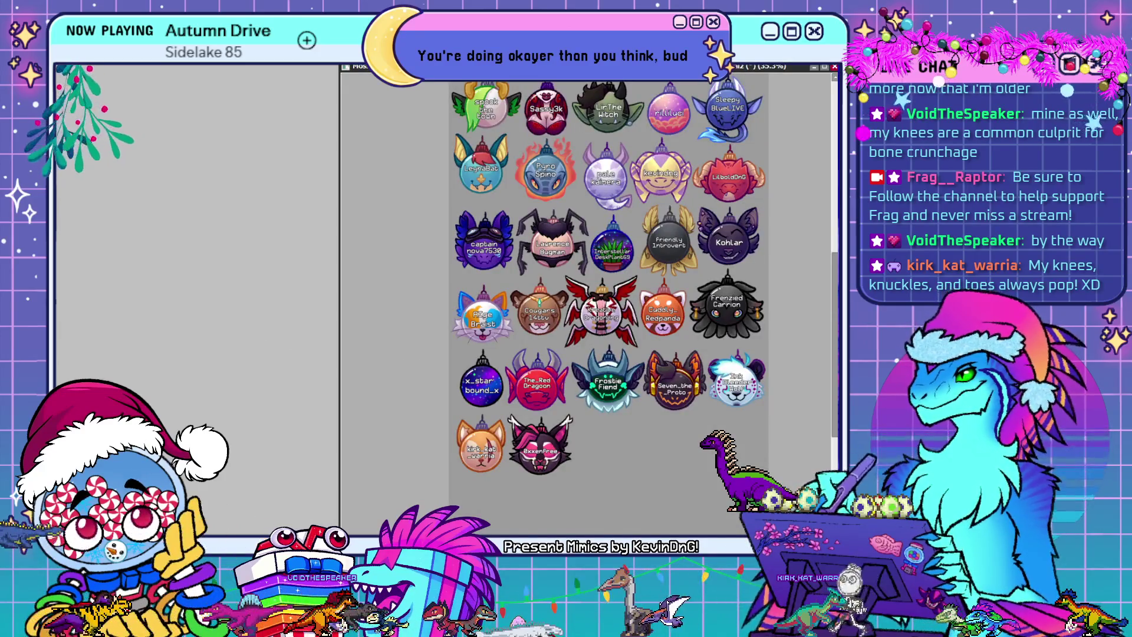
Paste the finished Tiji0 ornament into the compilation grid below Frostie Fiend
left_click(117, 122)
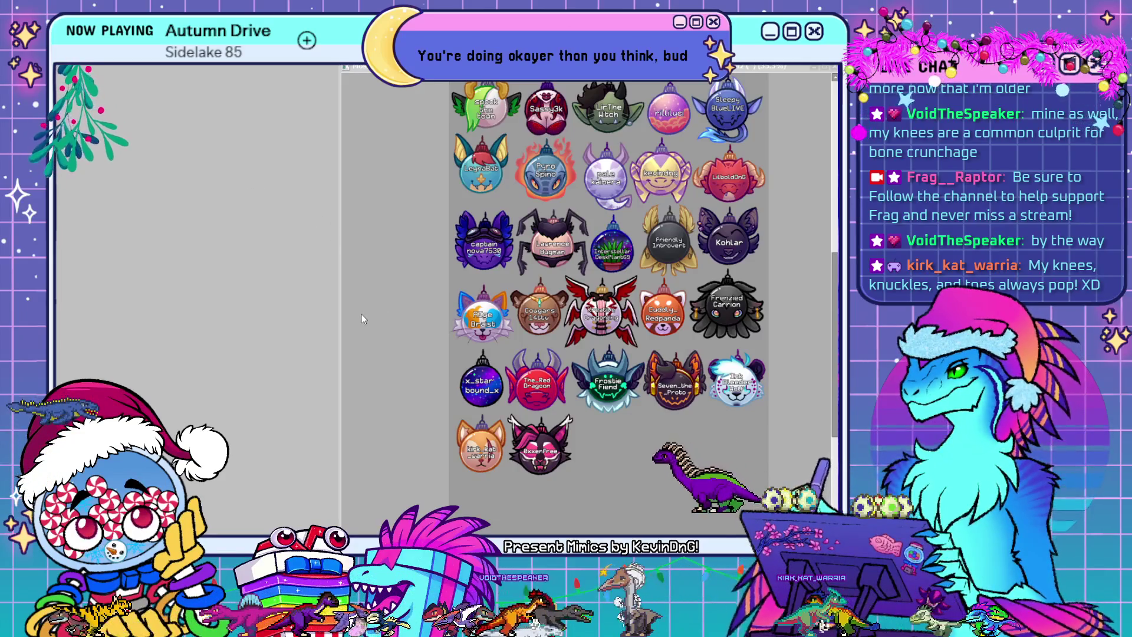
left_click(472, 335)
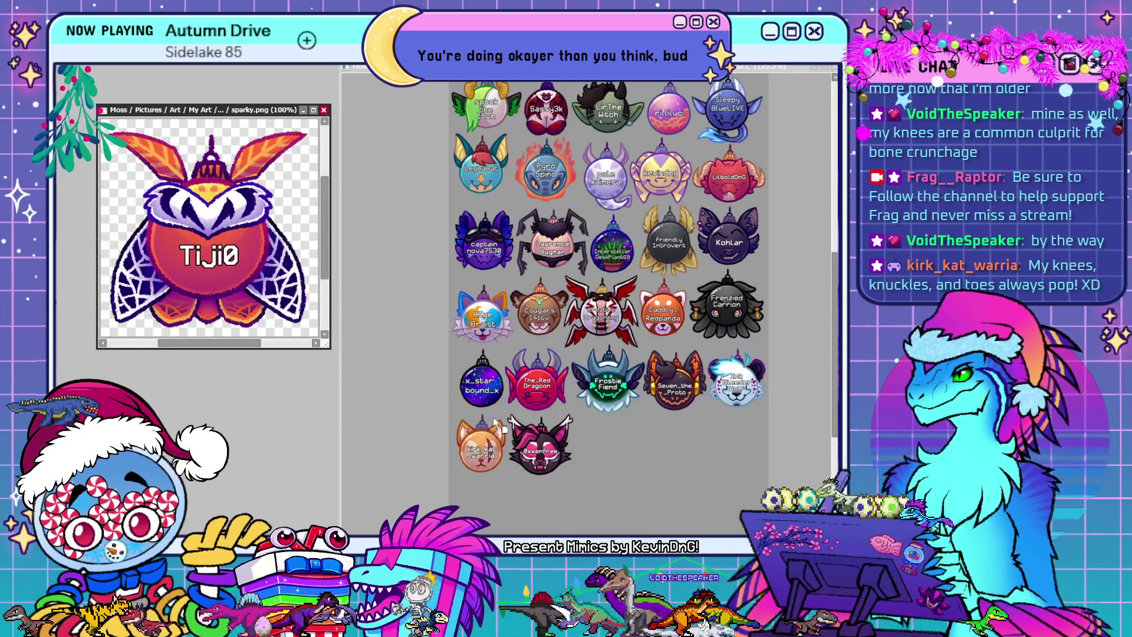
left_click(384, 425)
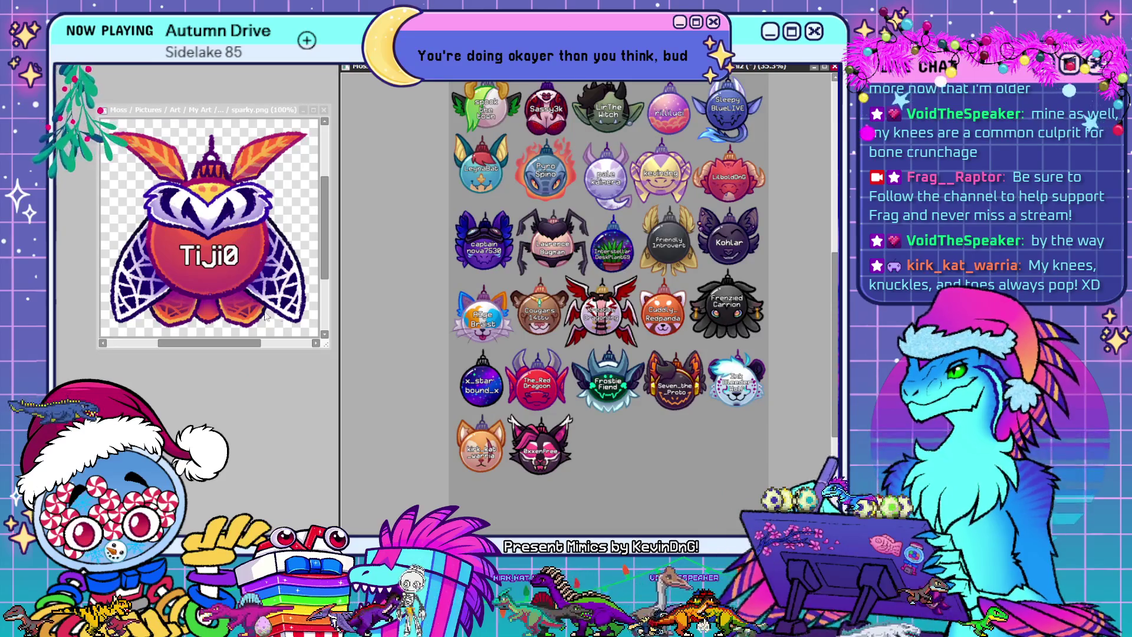
key("ctrl+l")
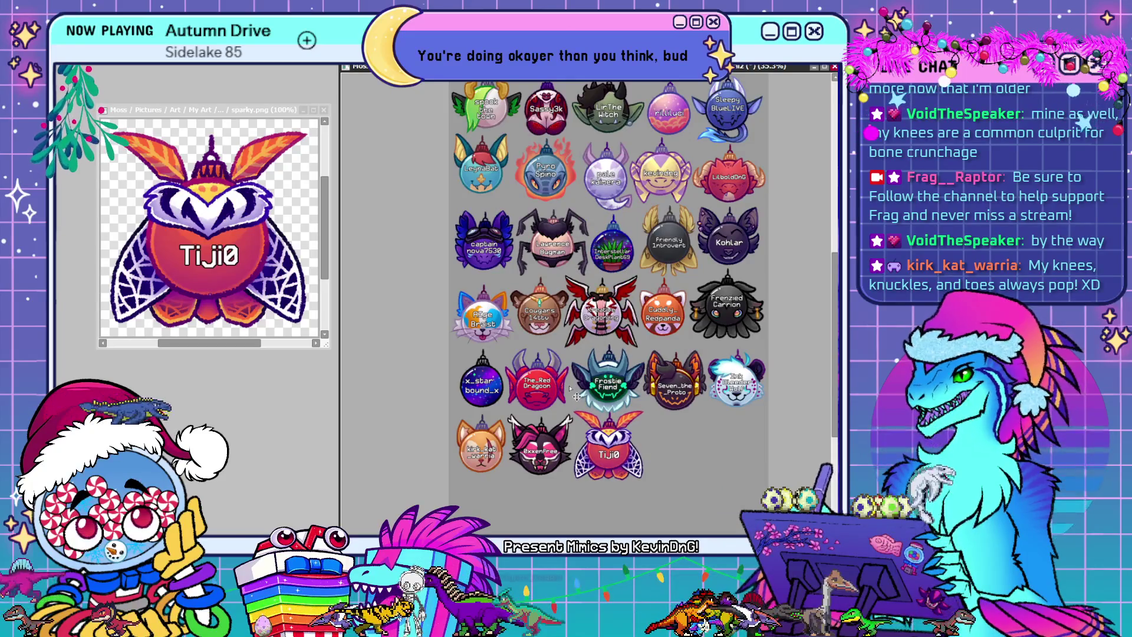
left_click_drag(576, 397, 575, 398)
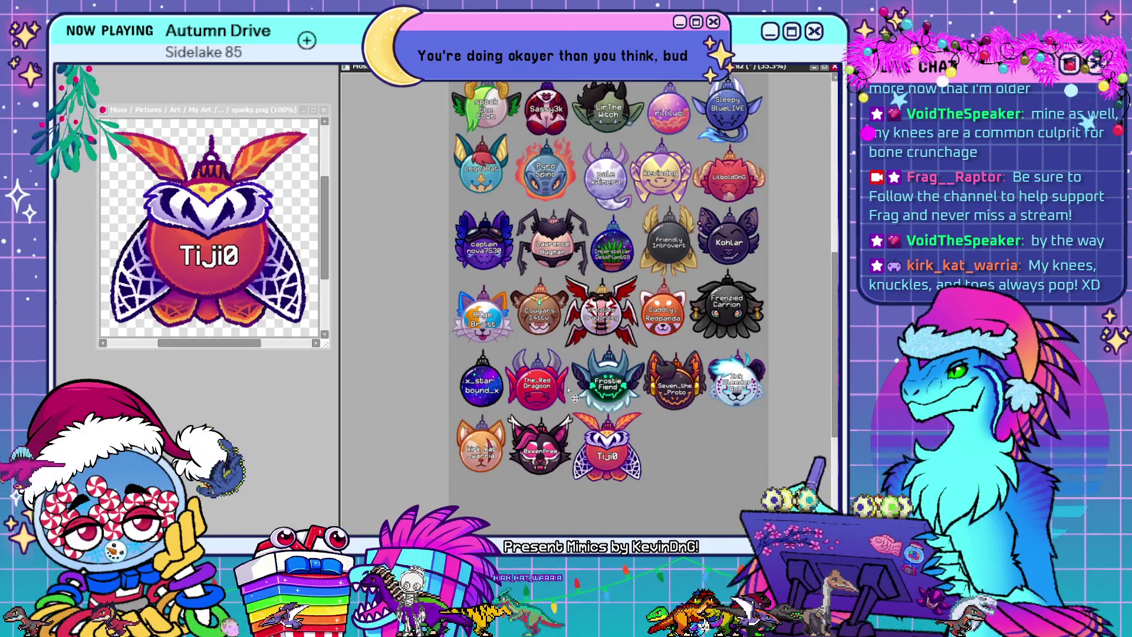
Close the Tiji0 ornament image and maximize the compilation canvas to inspect the lower rows
key("ctrl+Tab")
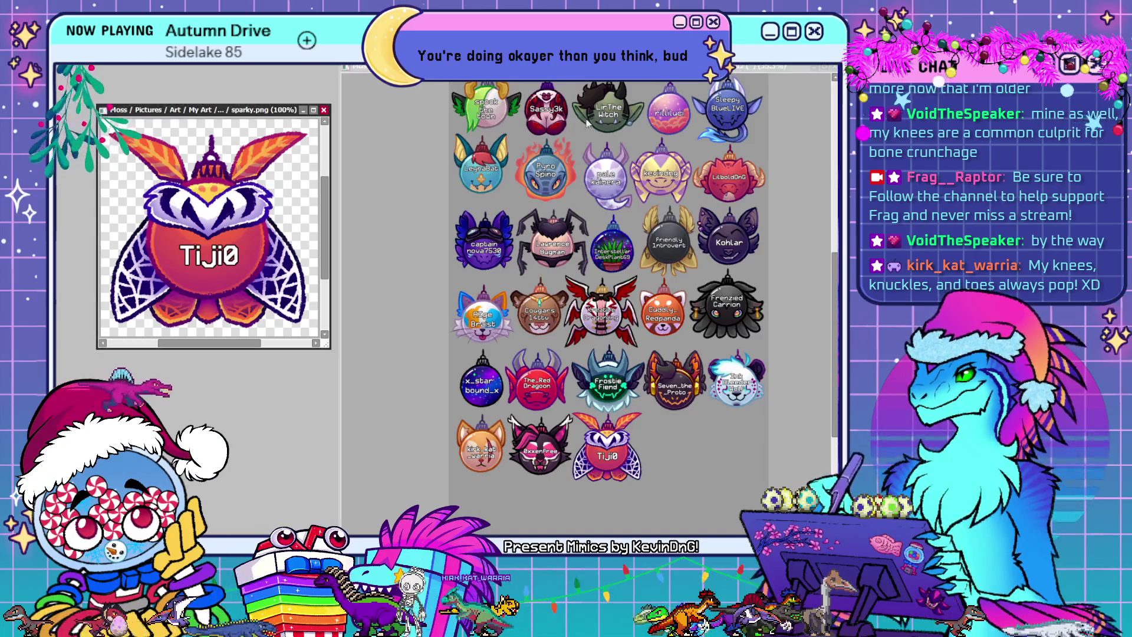
key("ctrl+F4")
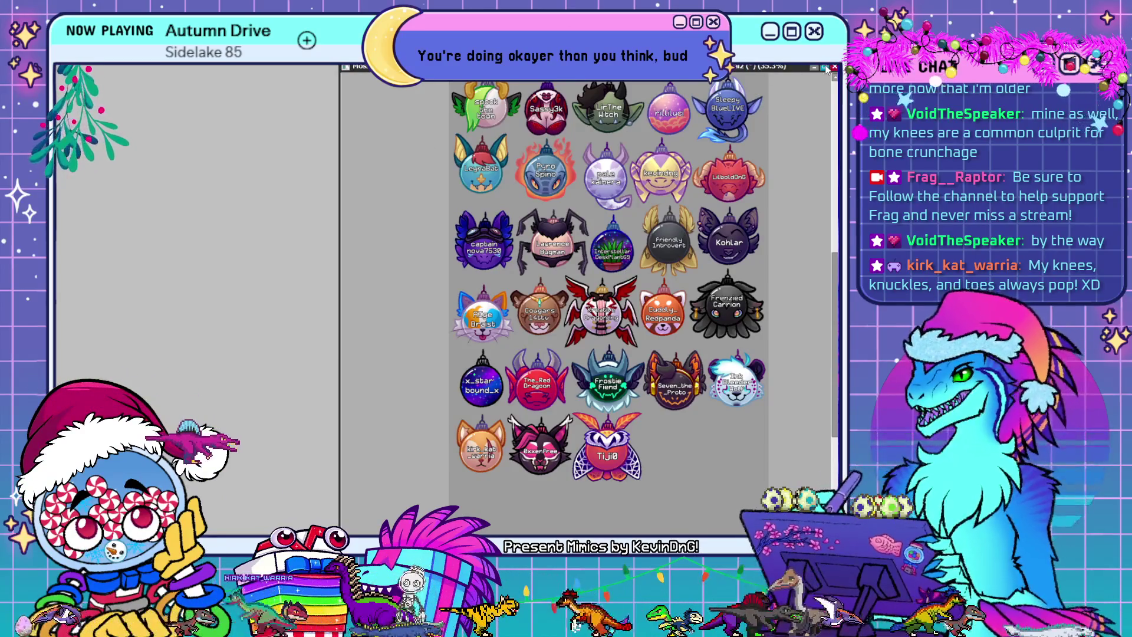
left_click(825, 67)
scroll(497, 525, "up", 2)
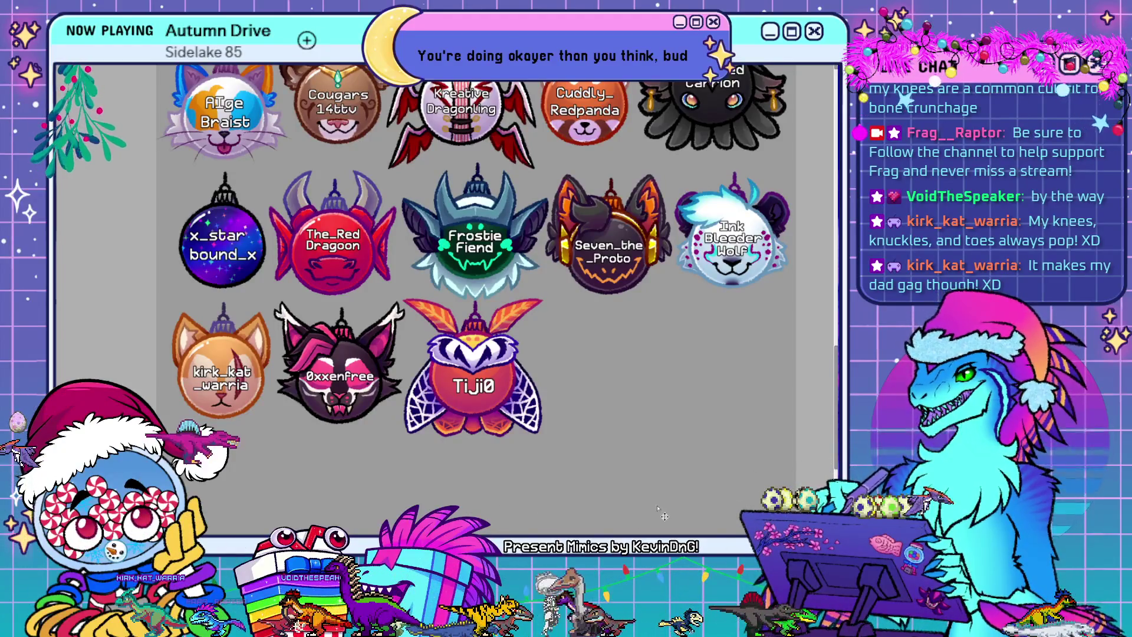
scroll(447, 470, "up", 1)
scroll(518, 456, "down", 1)
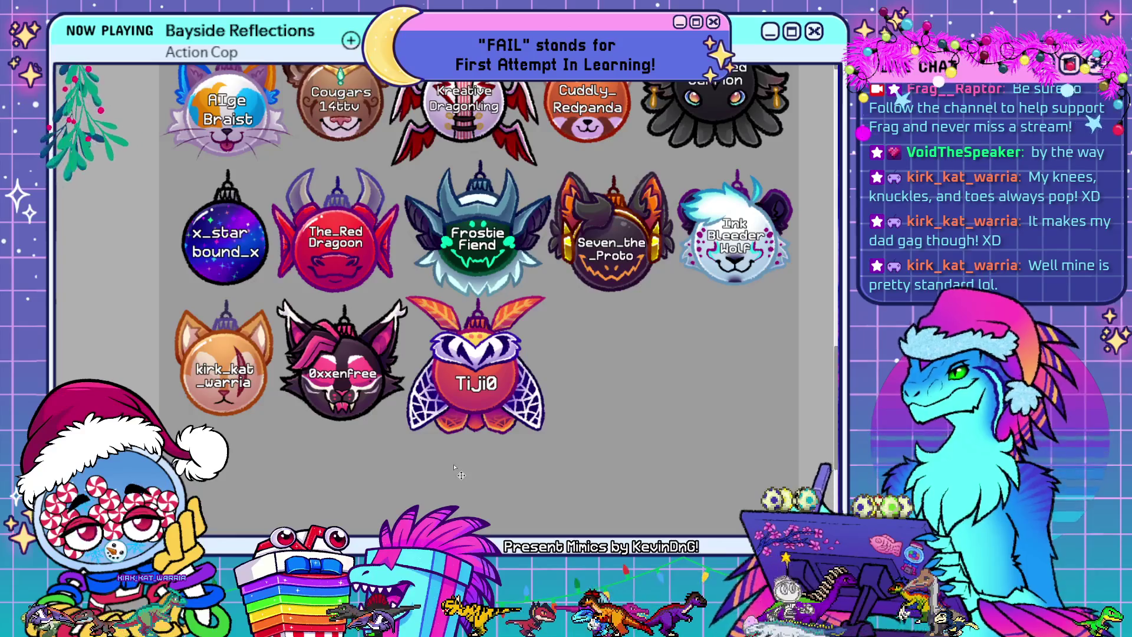
scroll(469, 466, "down", 3)
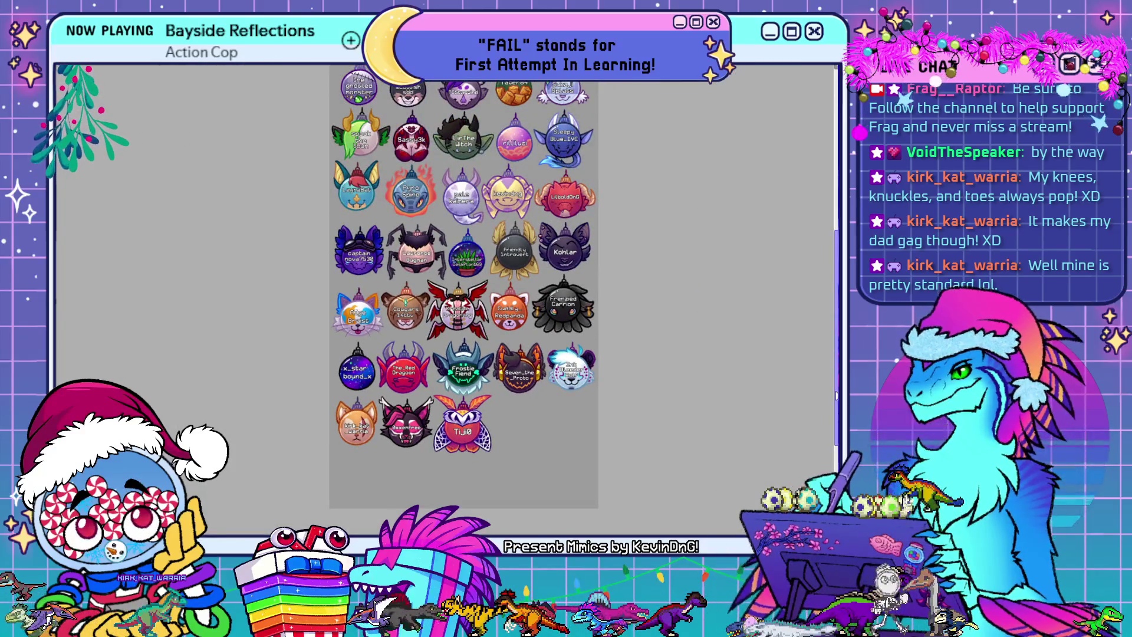
scroll(499, 505, "up", 2)
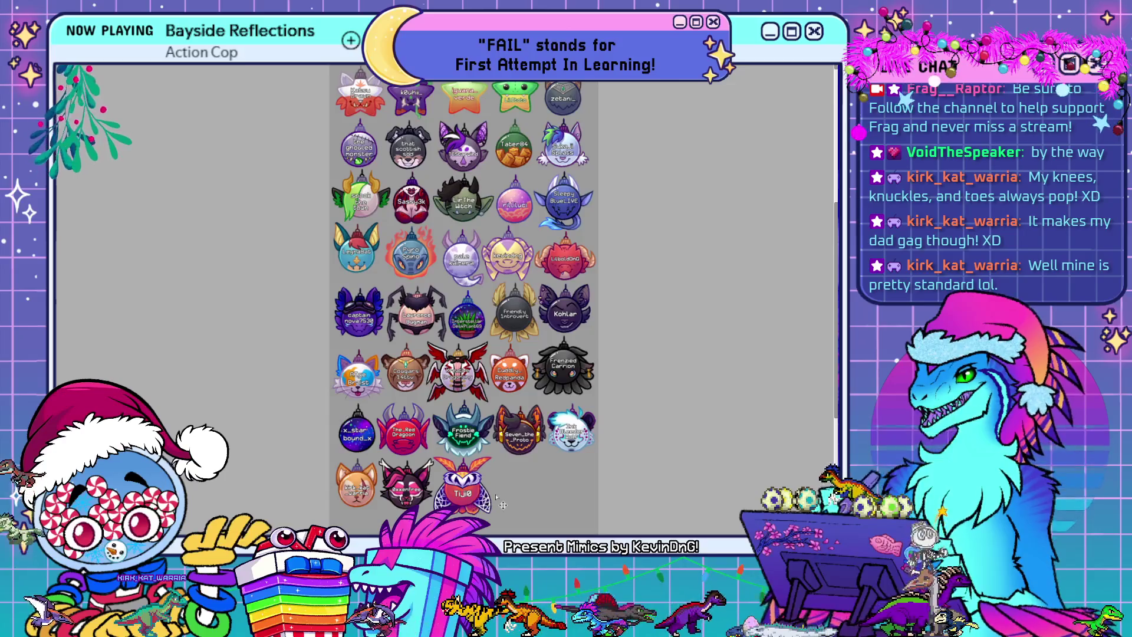
scroll(499, 505, "down", 2)
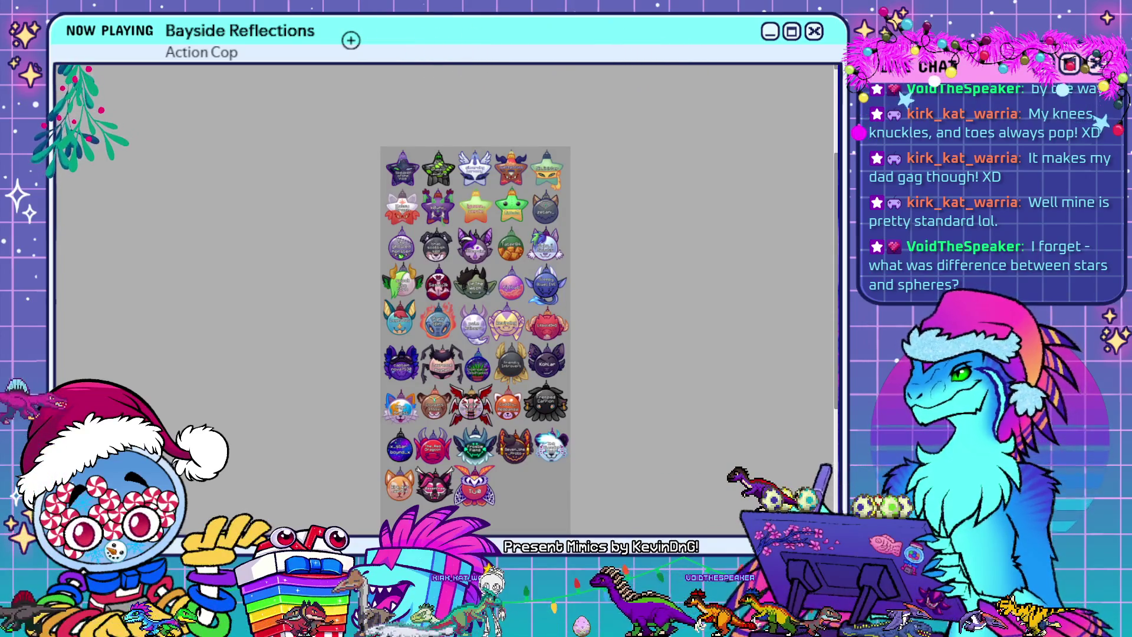
scroll(476, 317, "down", 1)
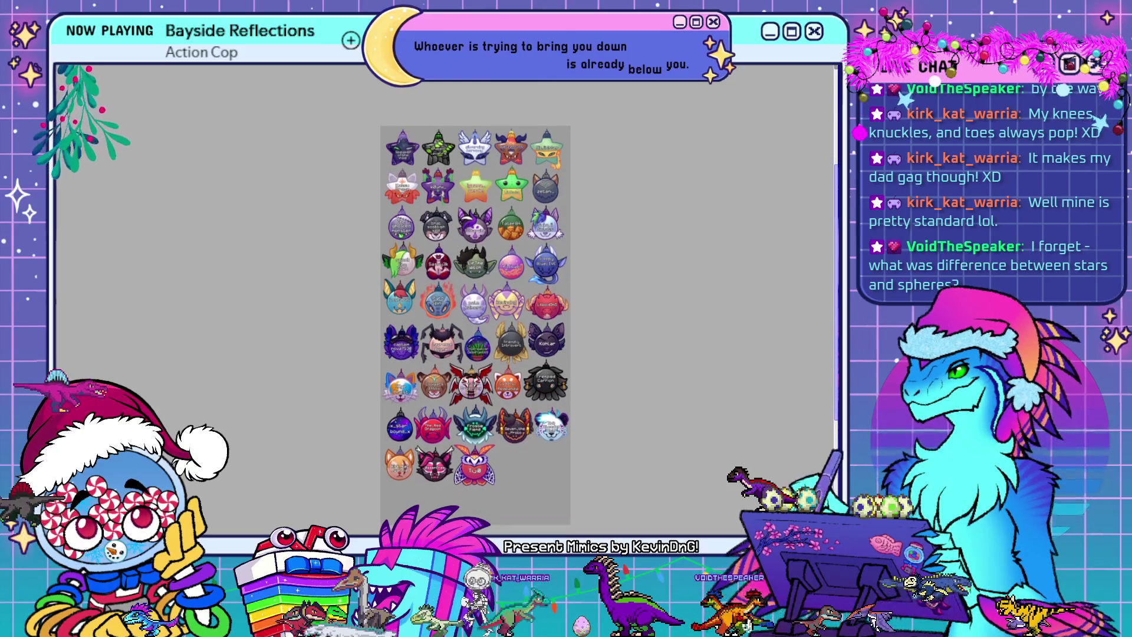
scroll(726, 238, "down", 1)
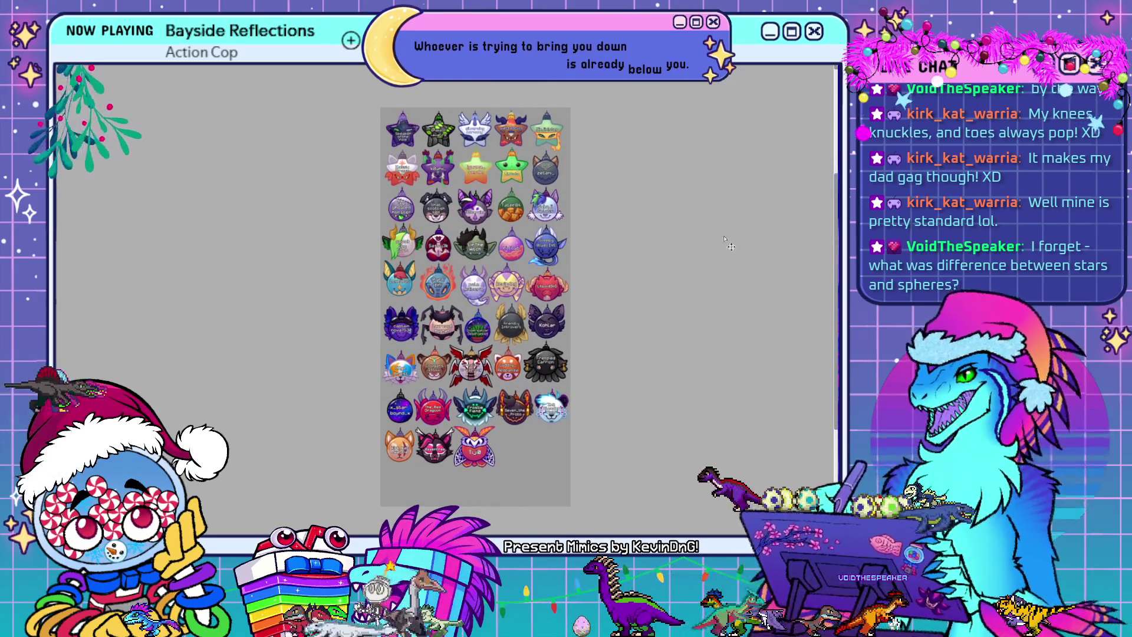
scroll(766, 265, "up", 1)
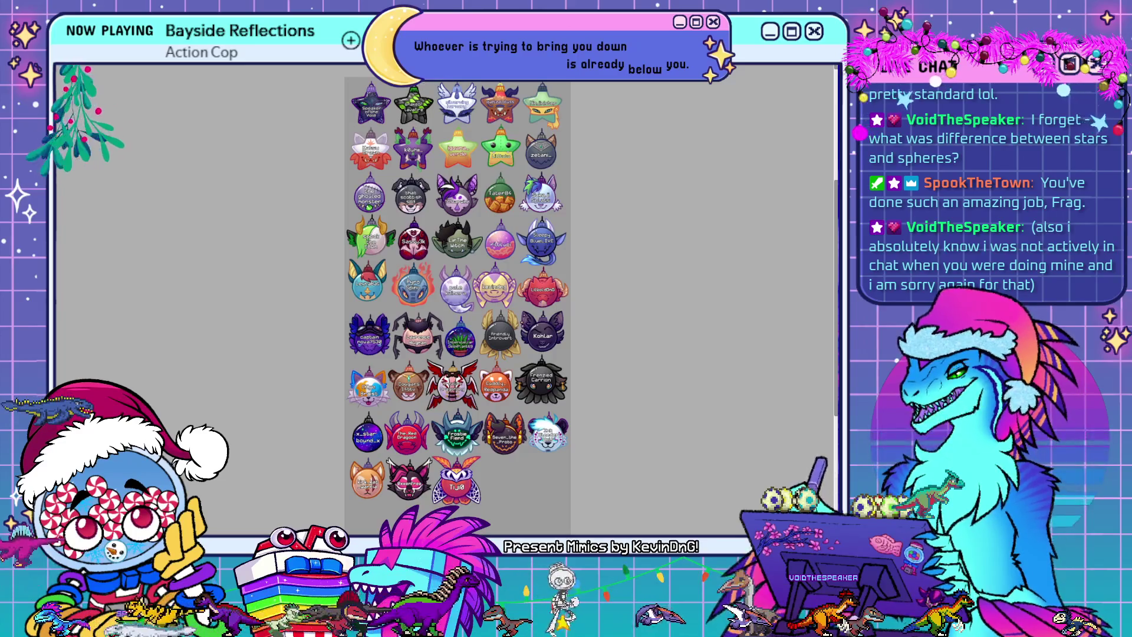
scroll(421, 90, "up", 2)
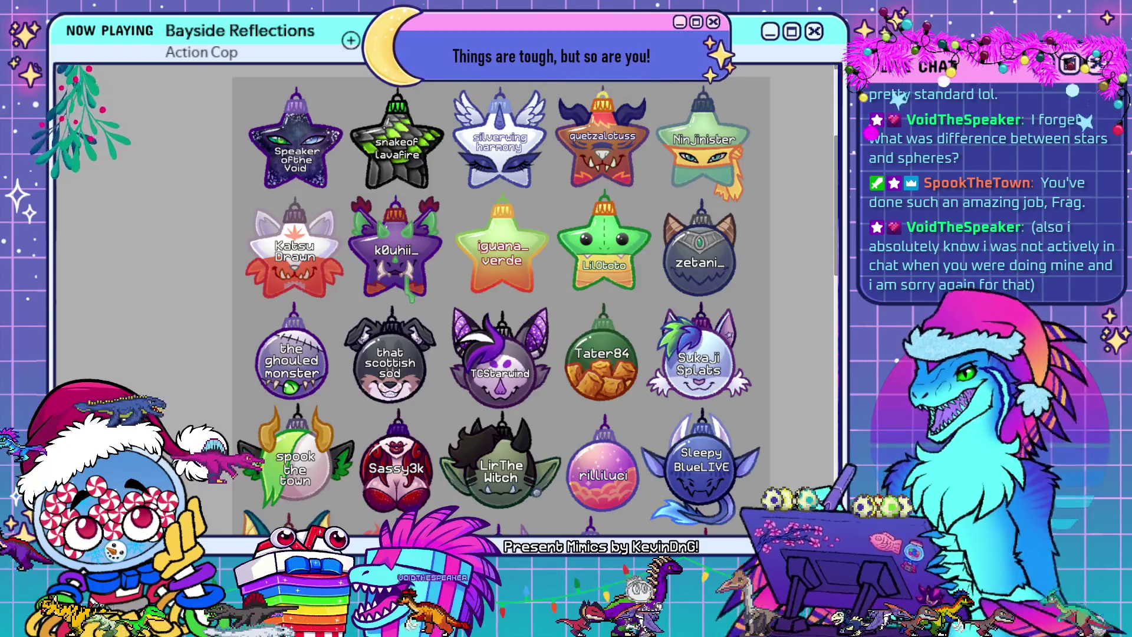
scroll(263, 200, "down", 2)
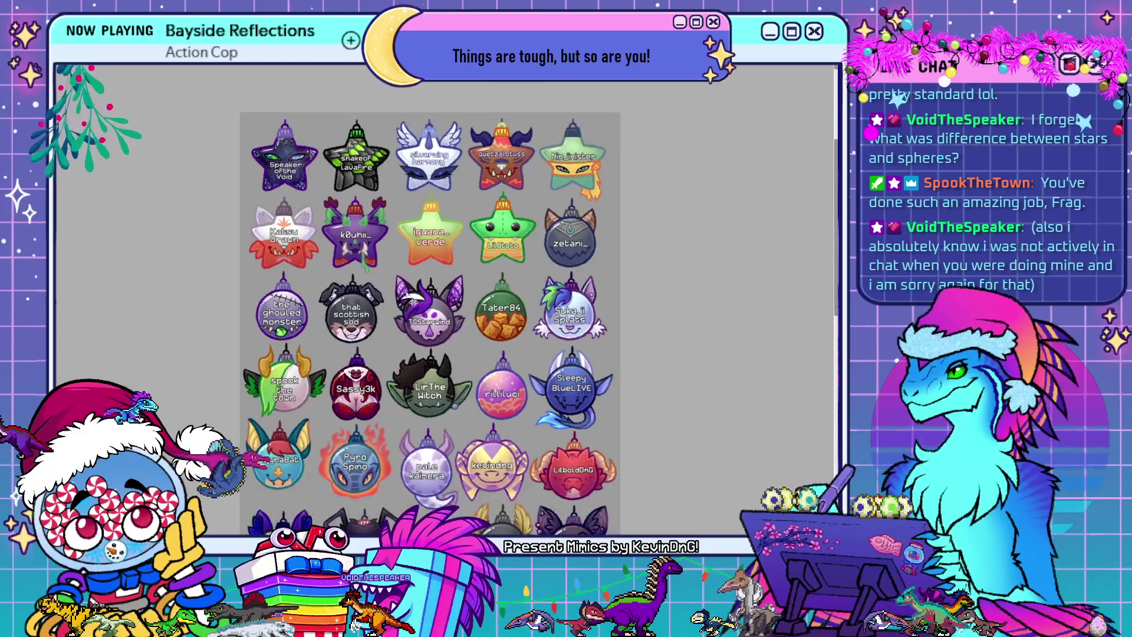
scroll(785, 278, "down", 2)
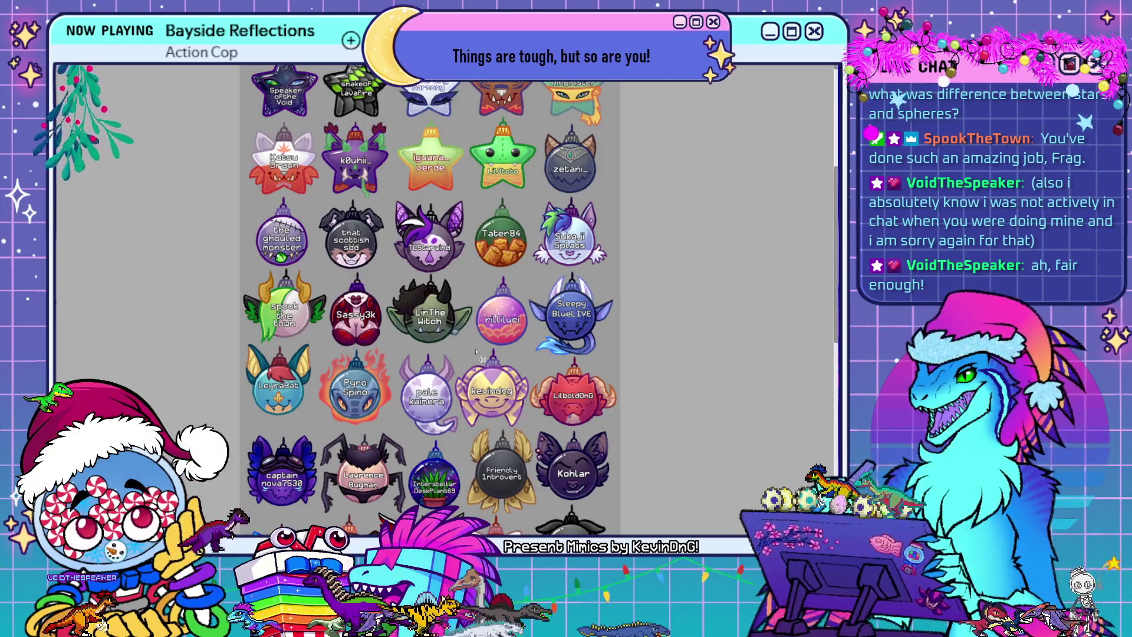
left_click_drag(835, 293, 823, 395)
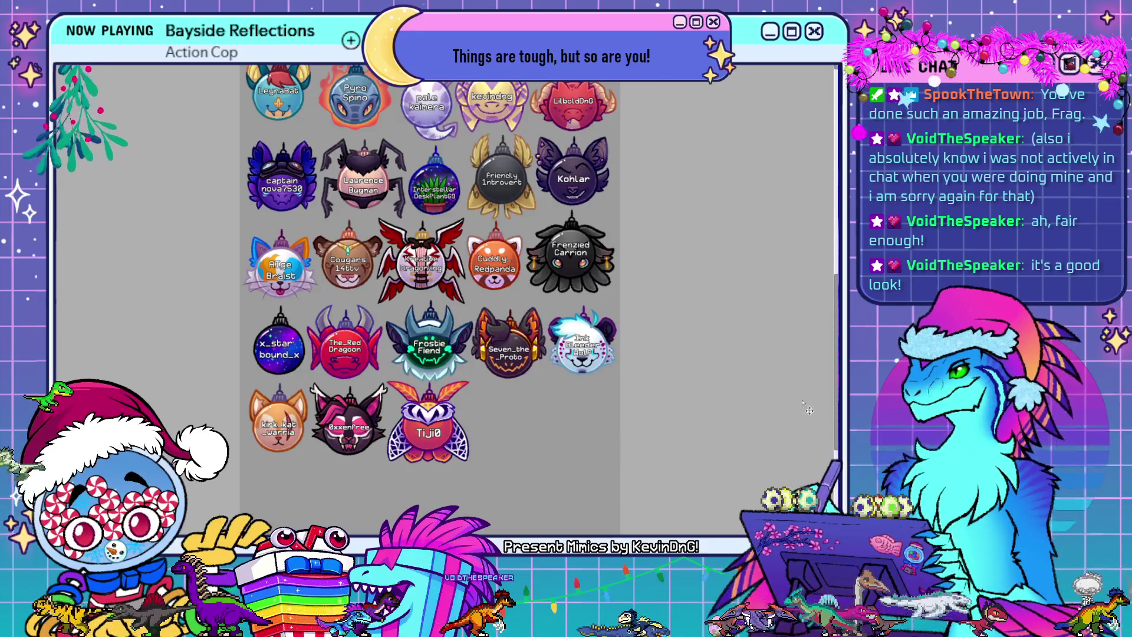
left_click_drag(836, 388, 835, 242)
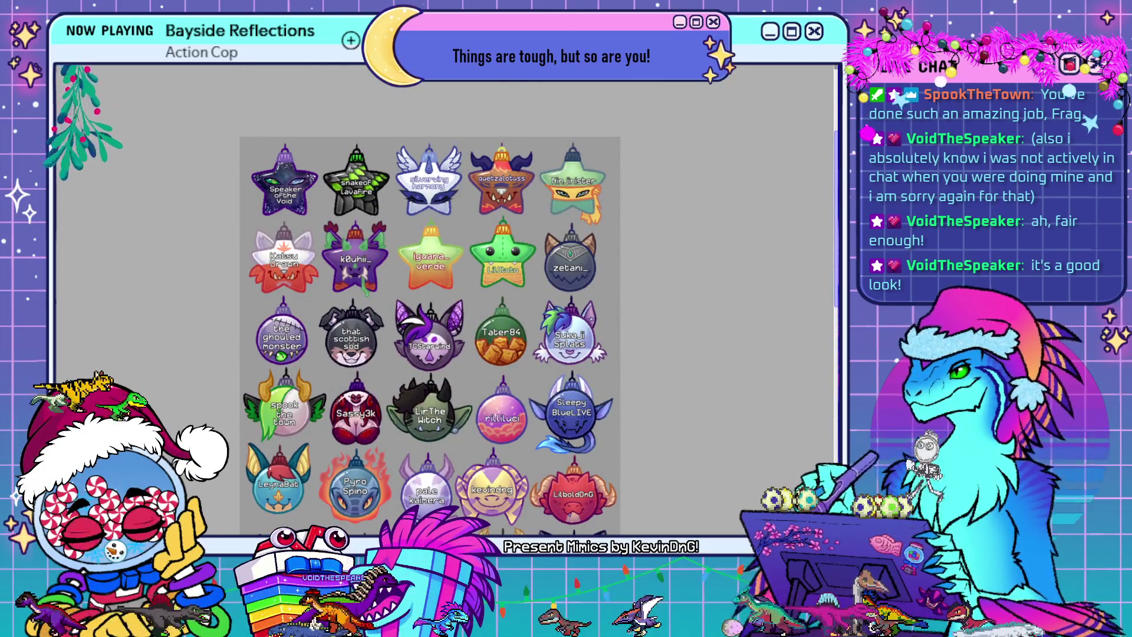
scroll(430, 300, "down", 5)
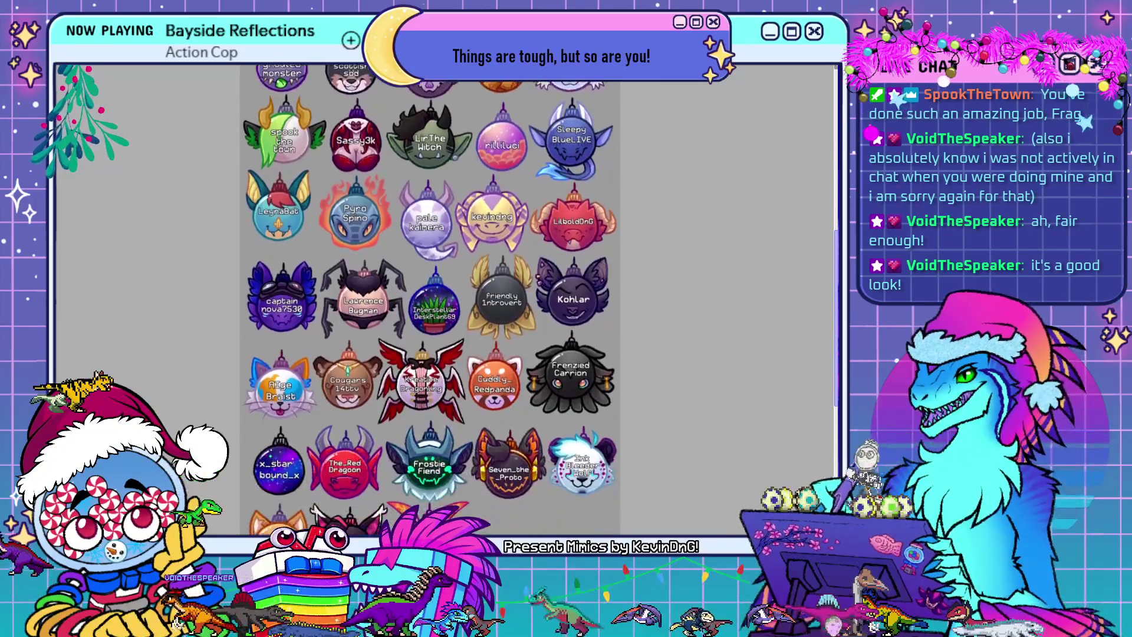
scroll(732, 223, "down", 2)
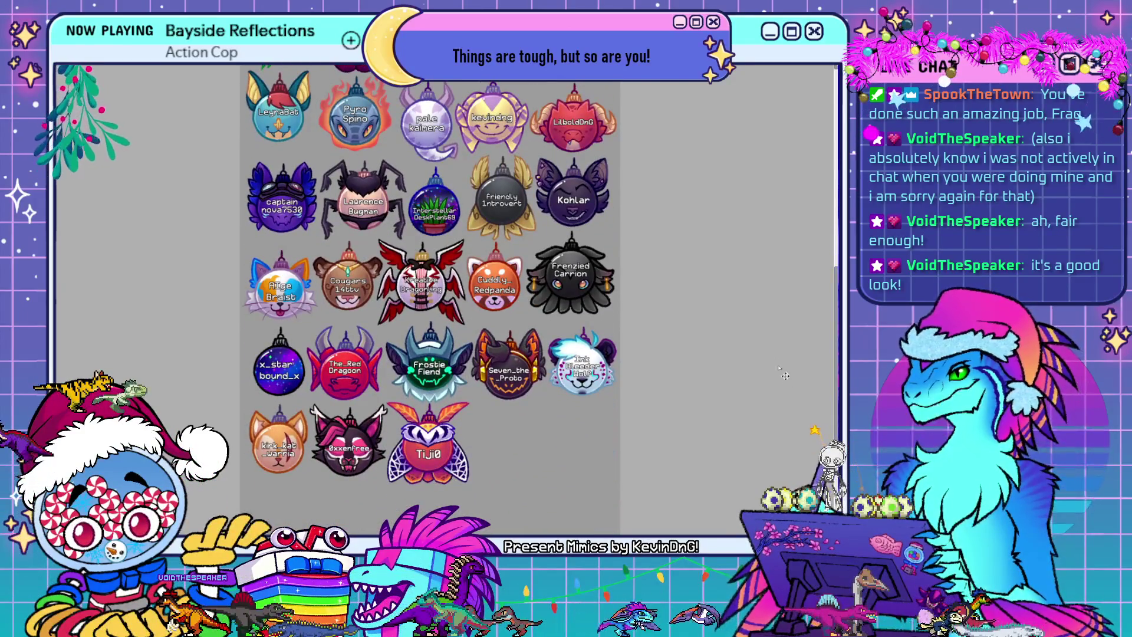